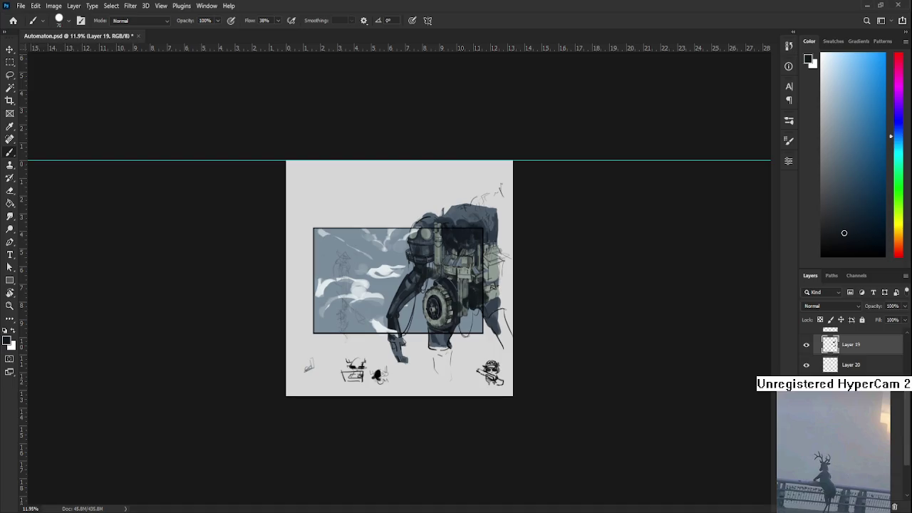
Step: Place the RANGUT ANNIVERSARY REDEEM line-art image as a new layer over the painting
drag(335, 498, 431, 303)
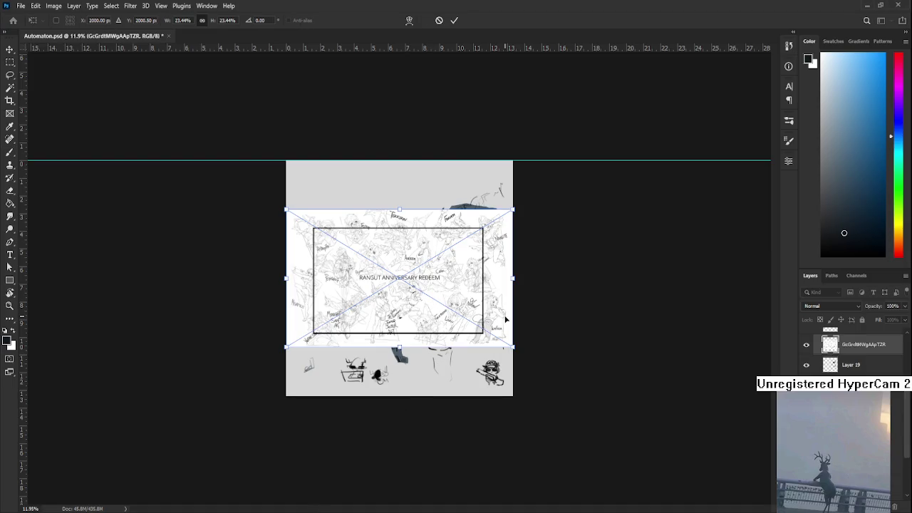
scroll(853, 356, up, 3)
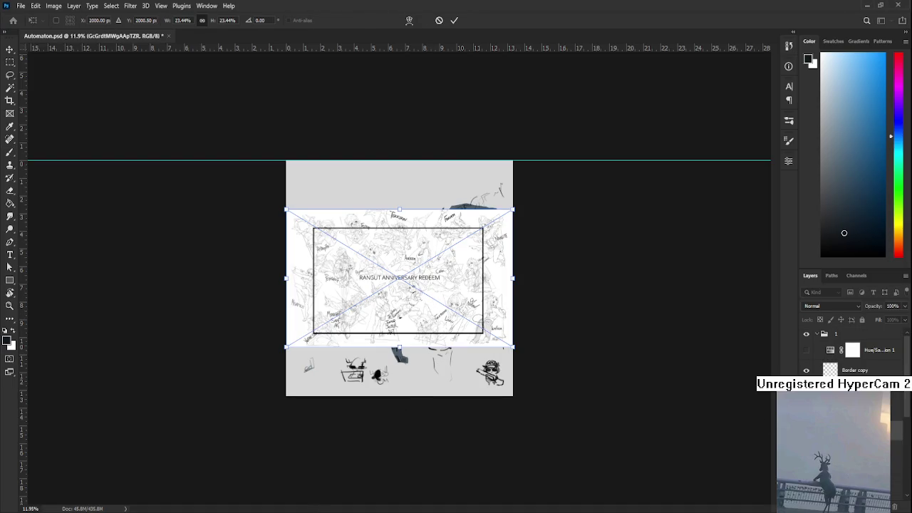
key(Return)
key(b)
Step: Zoom and pan around the line-art sheet to inspect its characters
scroll(384, 285, up, 2)
scroll(384, 285, up, 3)
scroll(384, 285, up, 3)
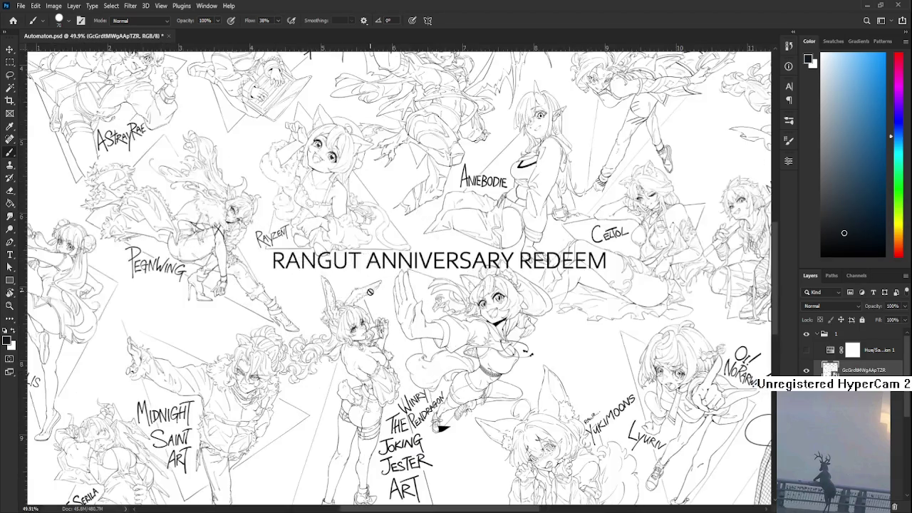
scroll(372, 290, up, 3)
scroll(372, 291, down, 1)
scroll(372, 290, down, 1)
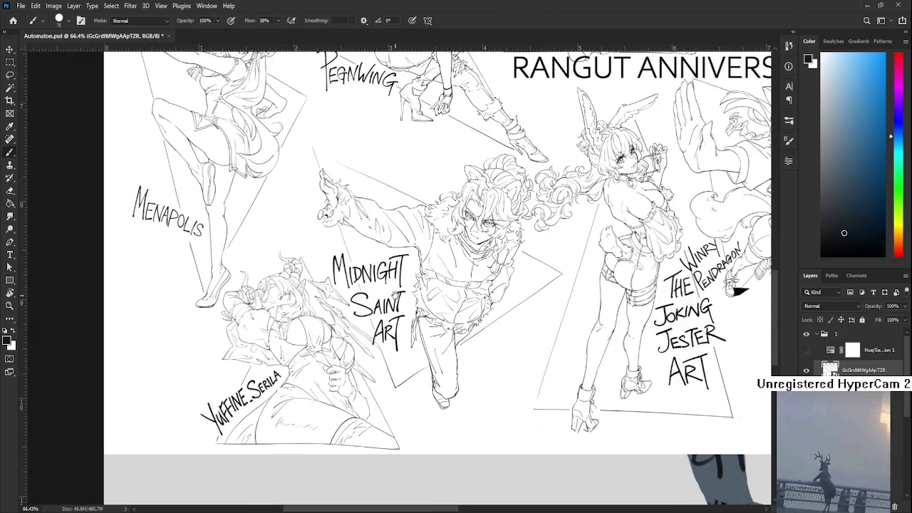
scroll(395, 295, down, 2)
scroll(392, 306, down, 2)
scroll(381, 328, up, 1)
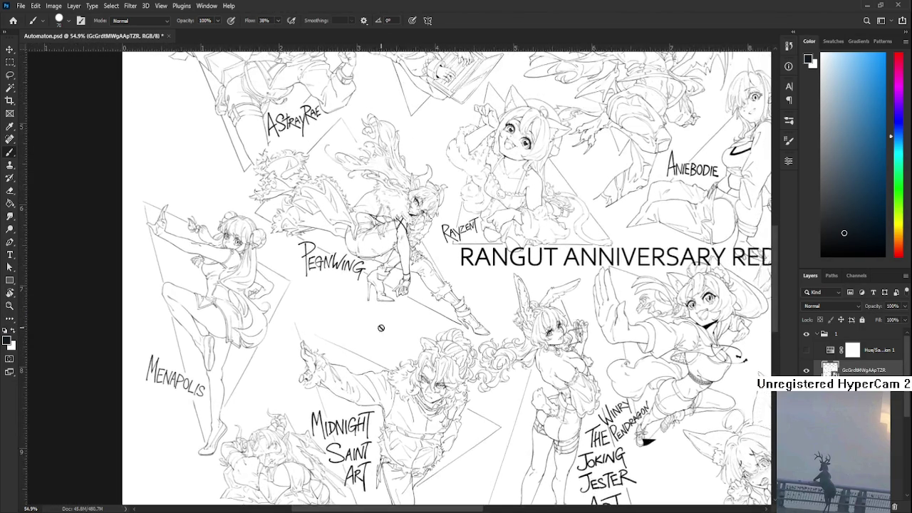
scroll(381, 329, down, 2)
mouse_move(466, 292)
mouse_down()
mouse_move(426, 334)
mouse_move(366, 332)
mouse_up()
scroll(366, 333, down, 1)
scroll(365, 333, down, 1)
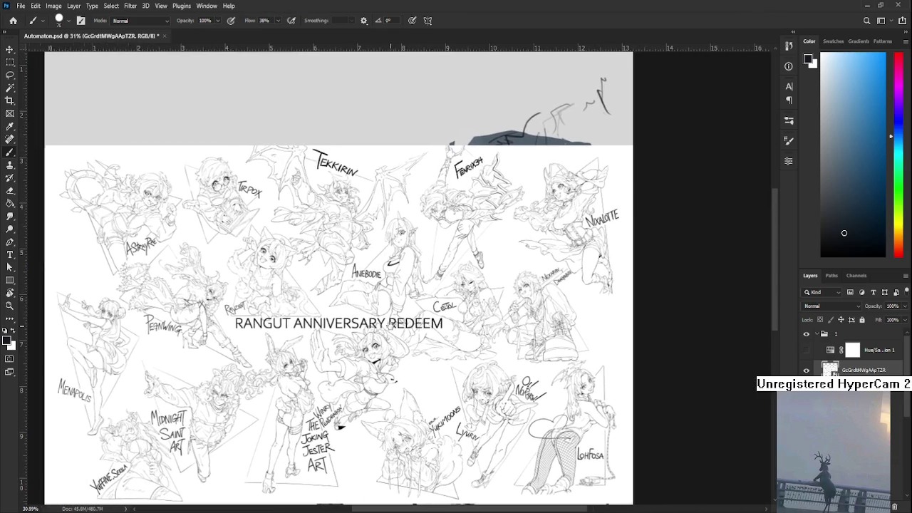
scroll(529, 290, up, 1)
scroll(529, 290, up, 1)
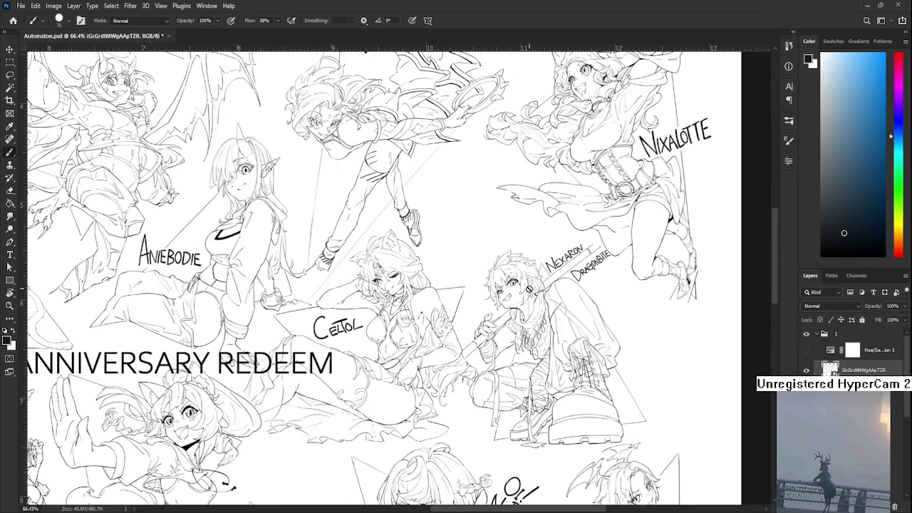
scroll(529, 289, down, 1)
scroll(463, 320, down, 1)
scroll(392, 349, up, 1)
scroll(358, 359, up, 1)
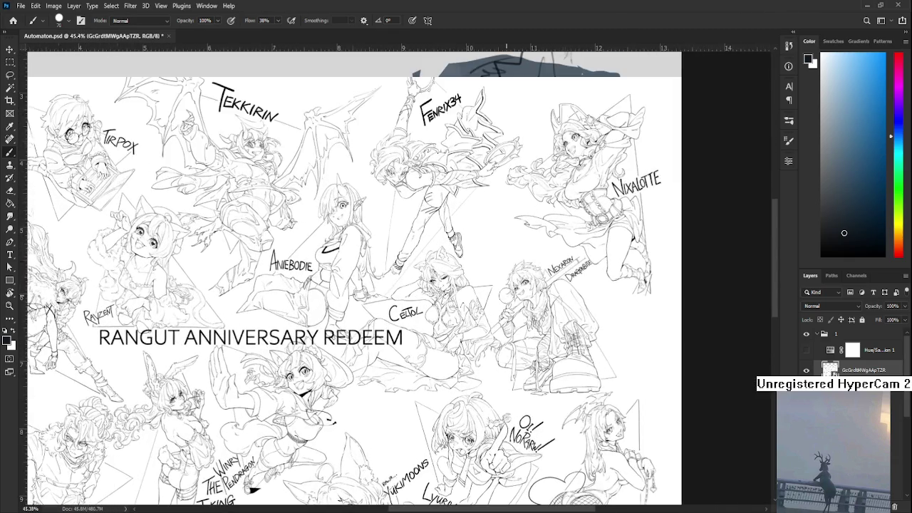
scroll(359, 359, down, 1)
scroll(399, 374, down, 1)
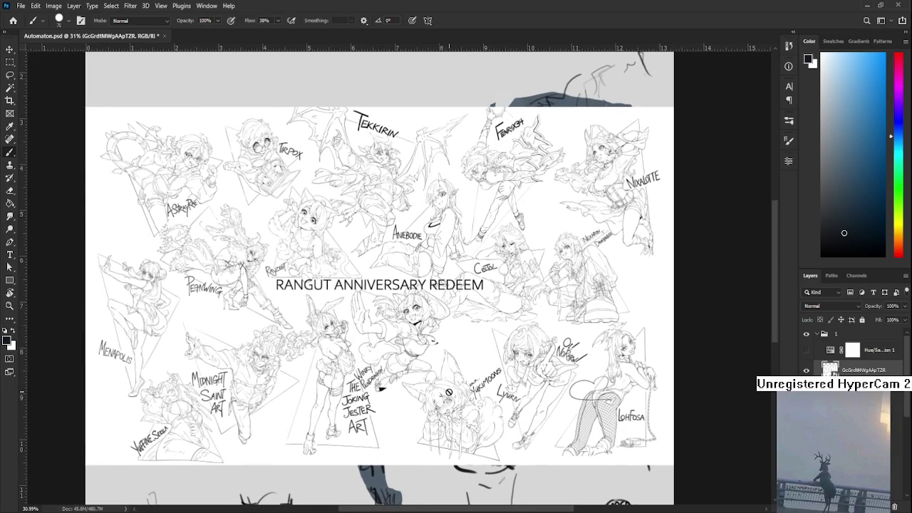
scroll(449, 392, up, 2)
scroll(445, 399, up, 1)
scroll(435, 425, down, 2)
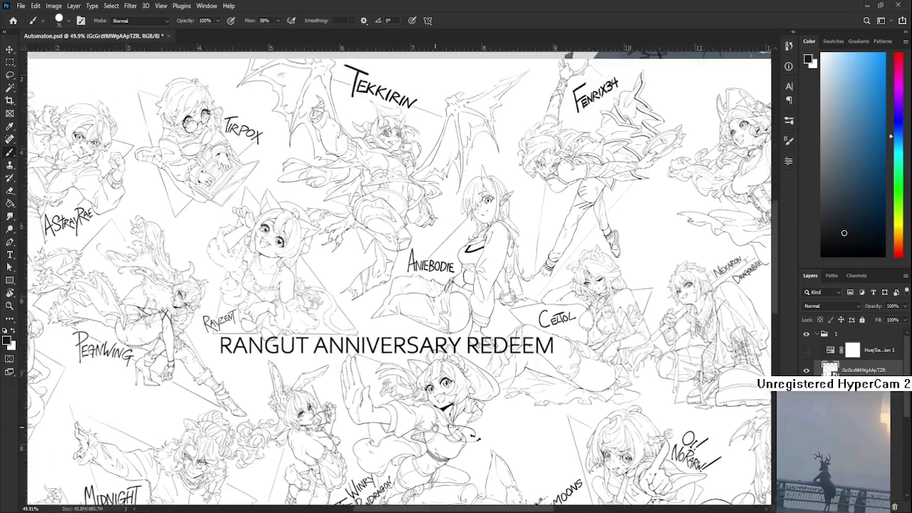
scroll(441, 413, up, 2)
scroll(490, 352, left, 2)
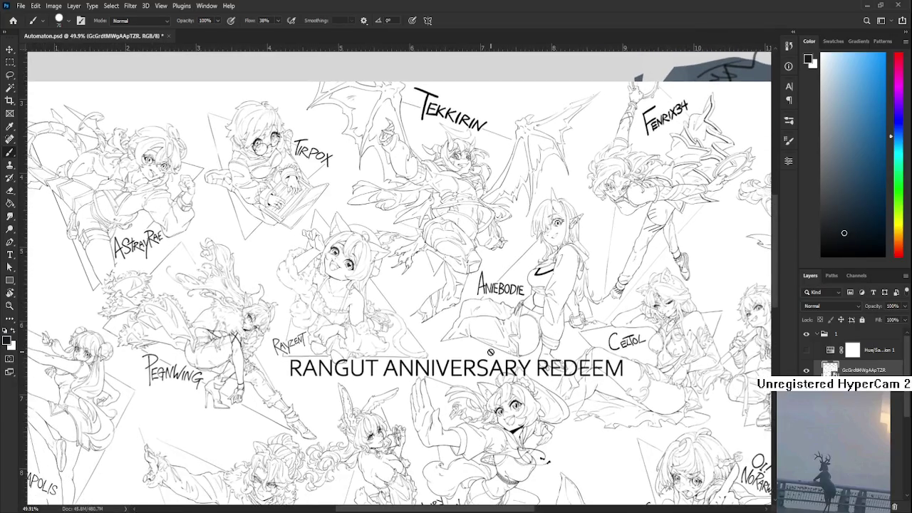
scroll(490, 352, down, 1)
scroll(492, 352, up, 1)
scroll(500, 372, down, 2)
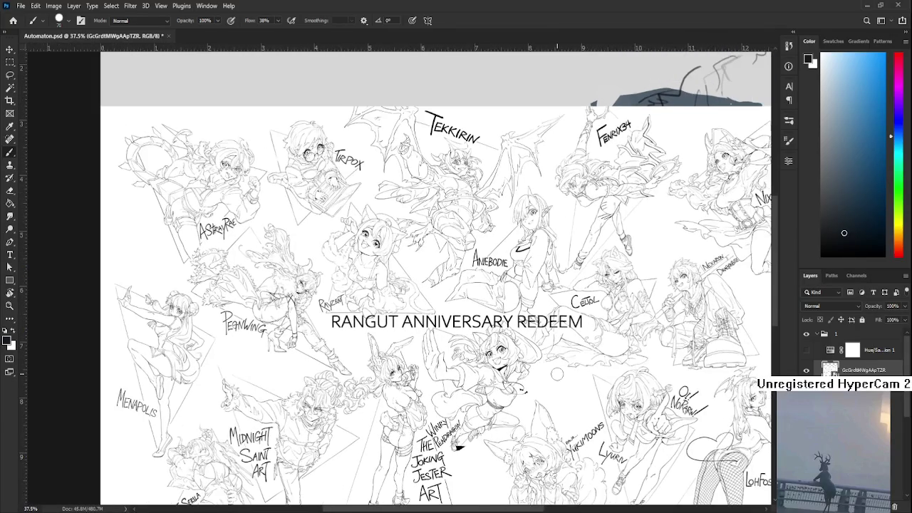
scroll(557, 374, down, 1)
scroll(557, 374, right, 1)
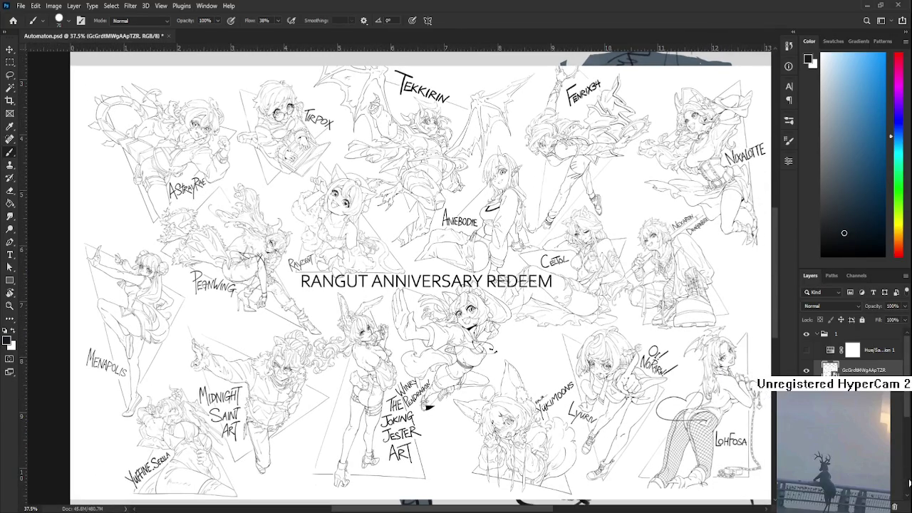
Step: Delete the GcGrdtMWgAApTZR line-art layer so the painting shows again
click(896, 505)
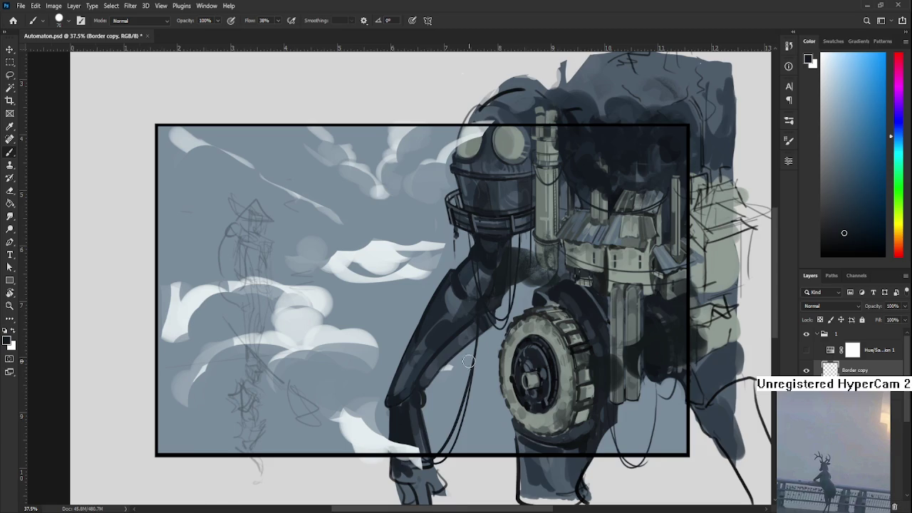
scroll(473, 363, down, 1)
scroll(475, 338, right, 1)
scroll(507, 361, right, 2)
scroll(390, 352, right, 1)
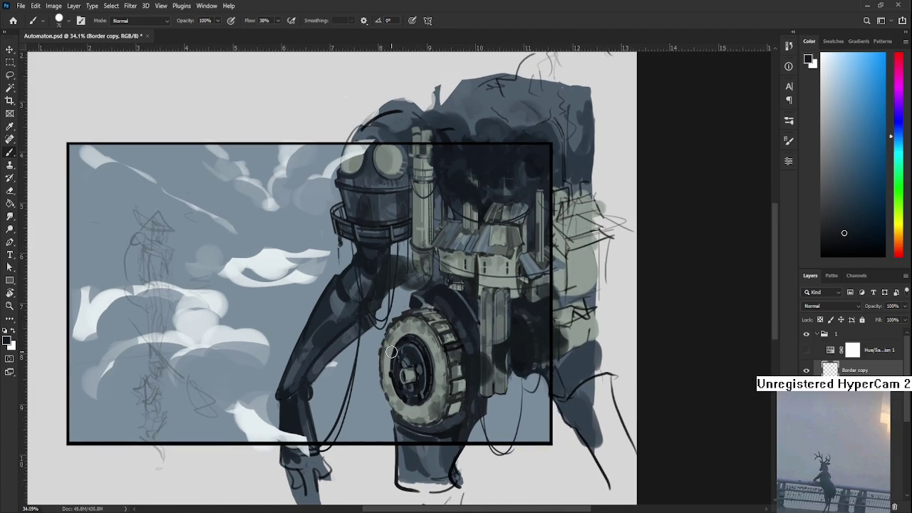
scroll(469, 264, up, 3)
scroll(469, 264, right, 1)
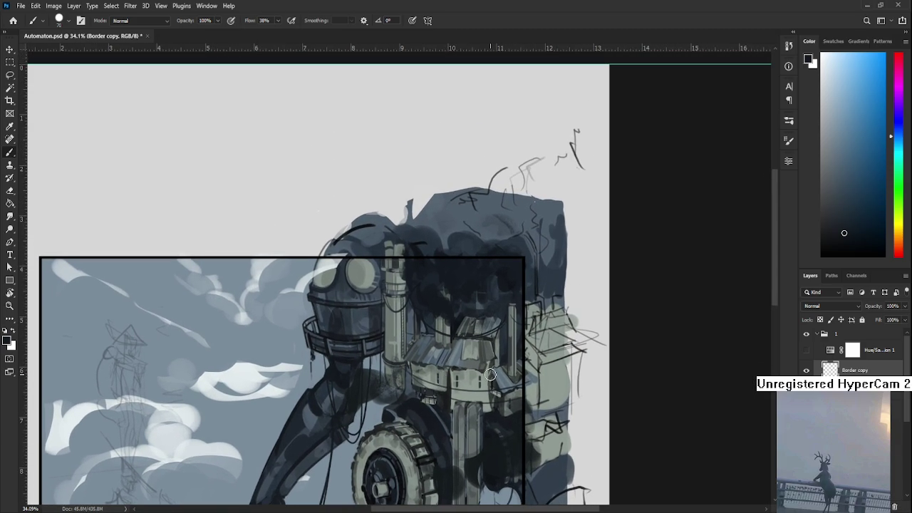
Step: Switch to the Eraser and make Layer 19 the active layer
key(e)
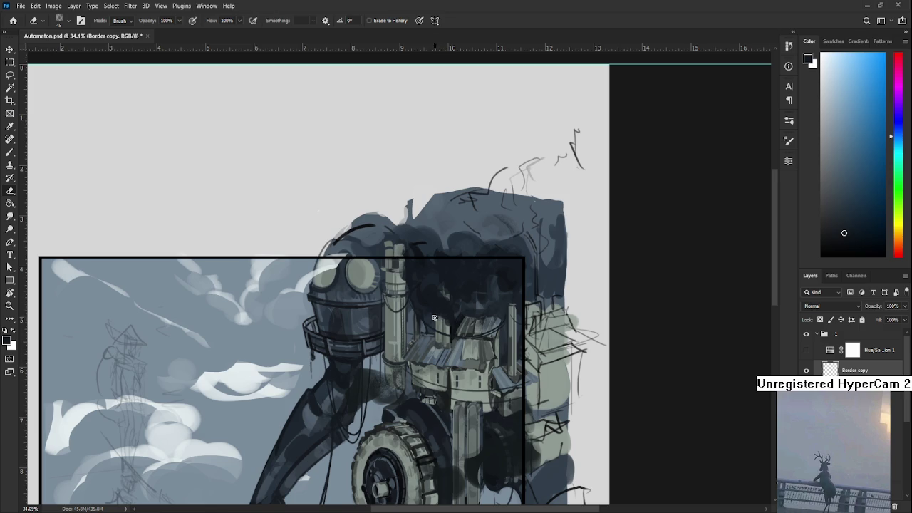
scroll(855, 349, down, 1)
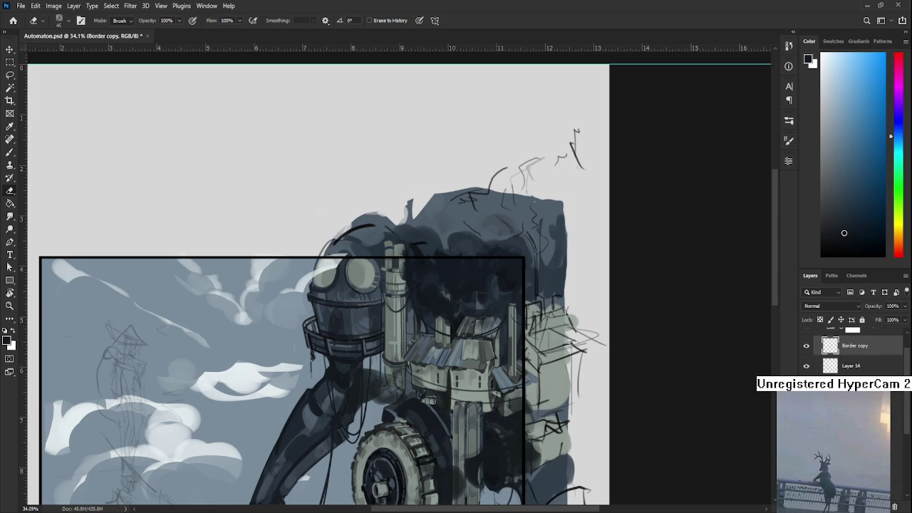
key(alt+bracketright)
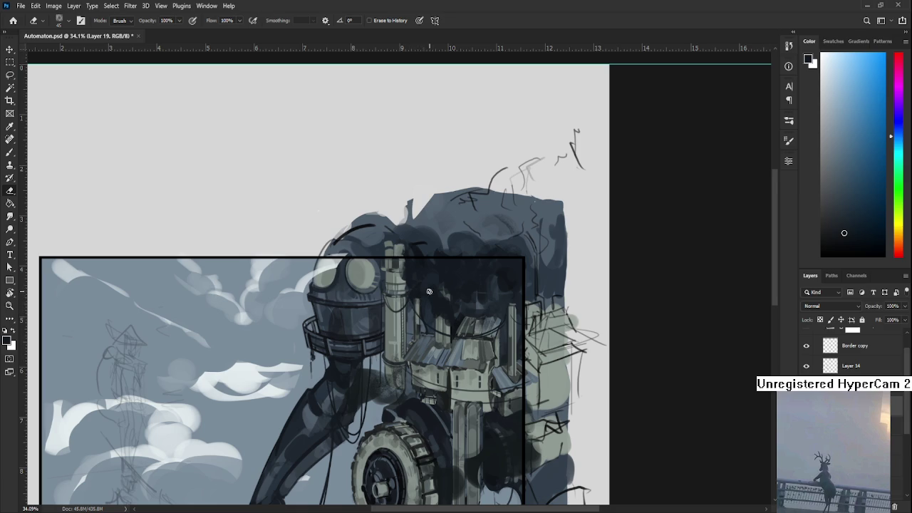
Step: Alternate brush and eraser to reshape the dark smoky shading above the castle
drag(422, 297, 406, 310)
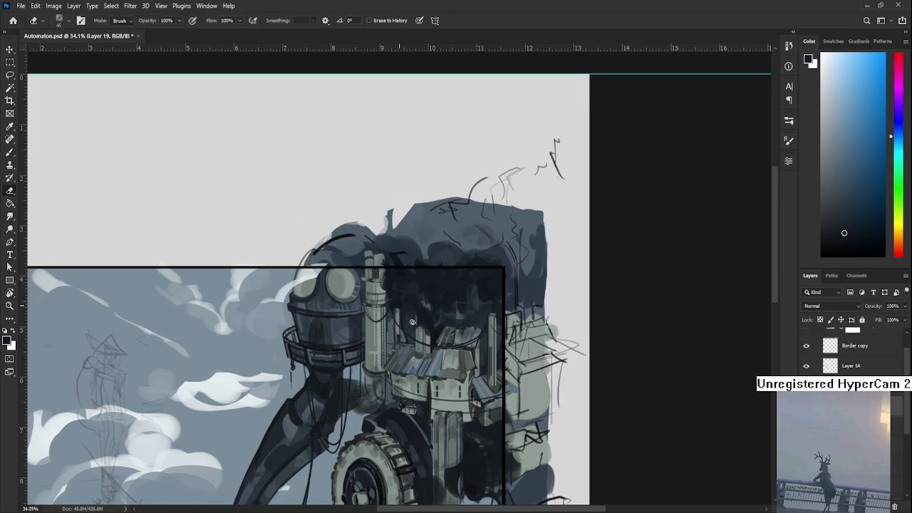
key(b)
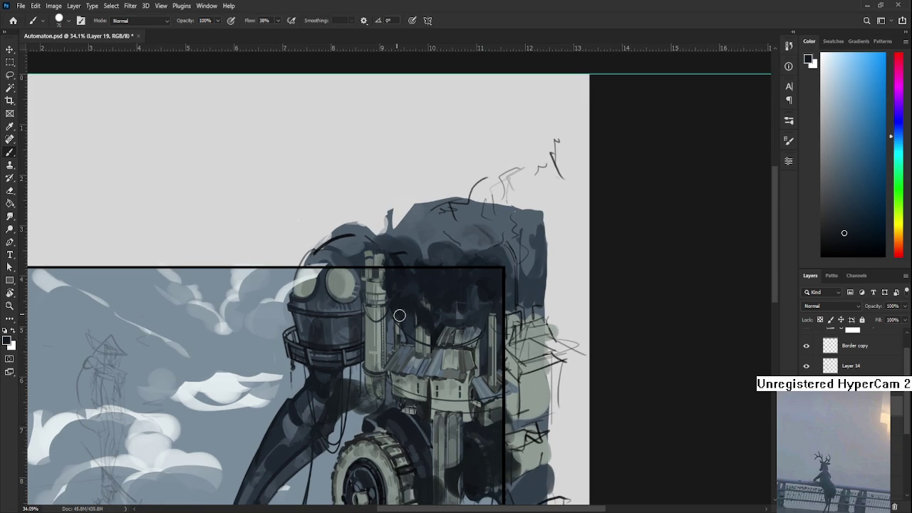
key(e)
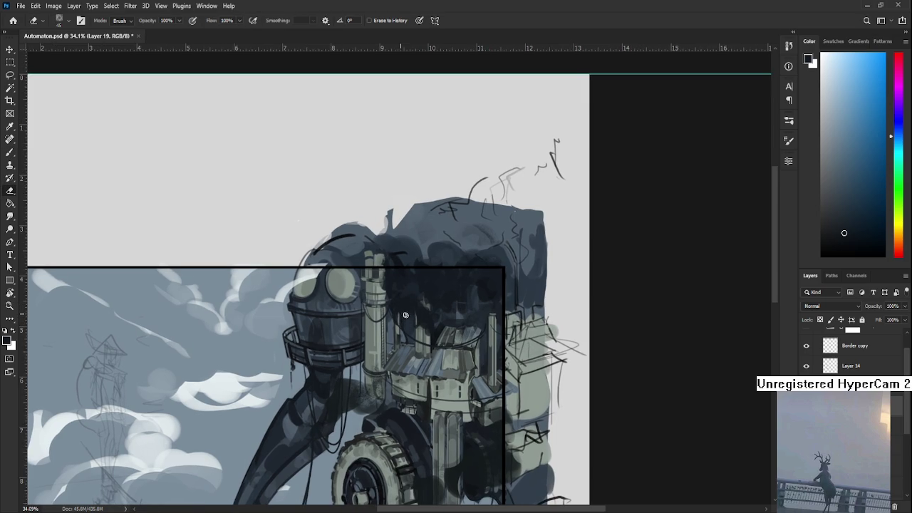
key(b)
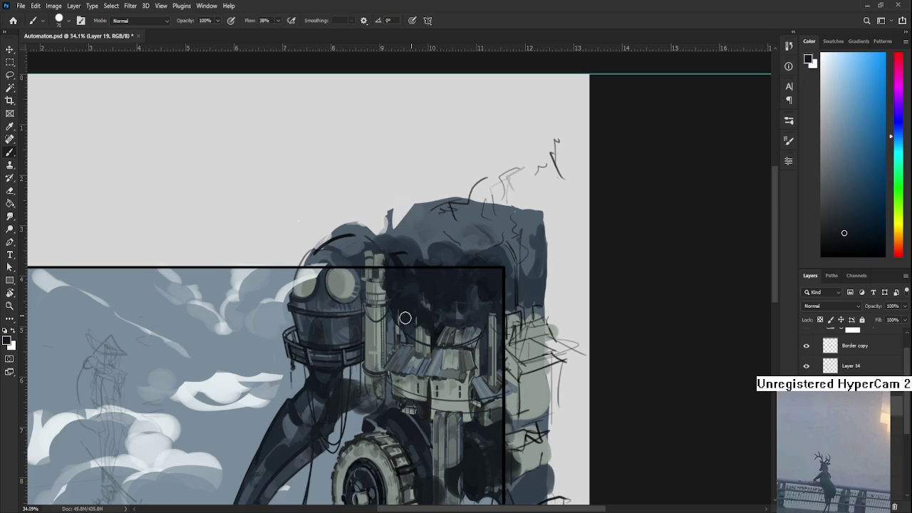
key(e)
key(b)
key(e)
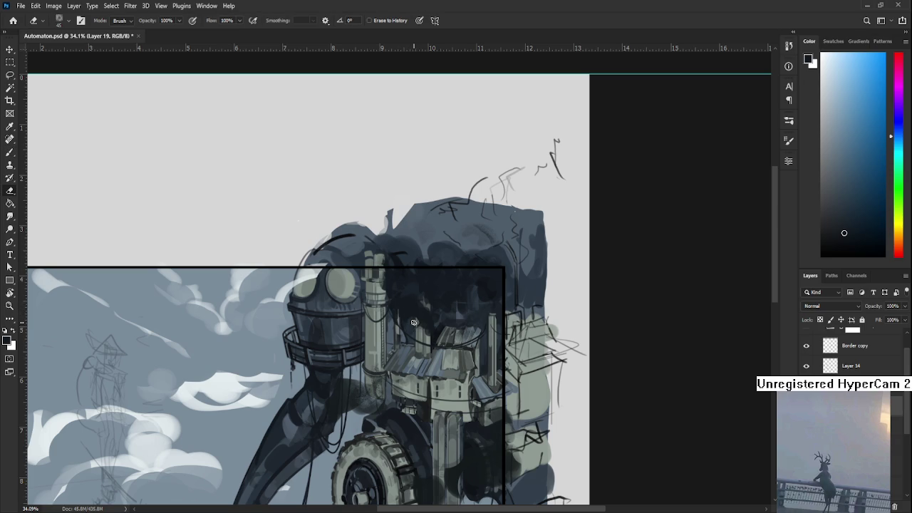
key(b)
key(e)
Step: Sample dark tones from the castle area and keep painting and erasing the shadows
key(b)
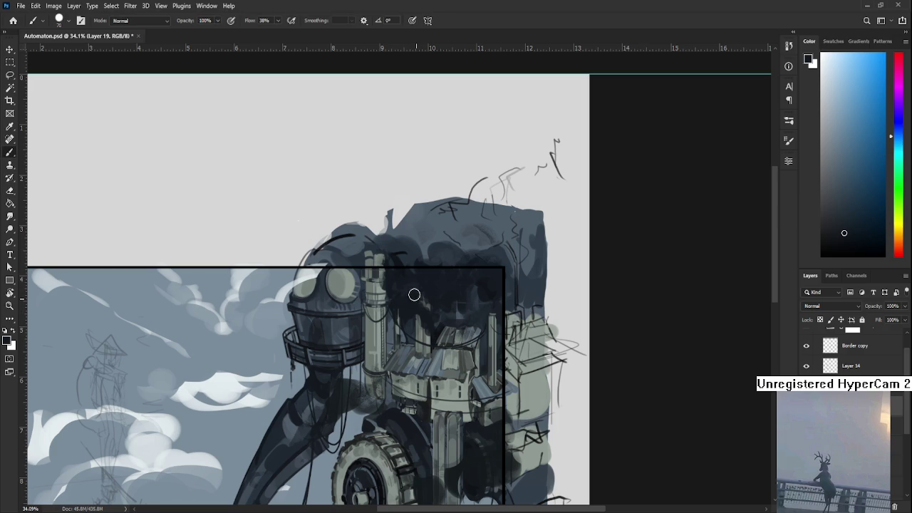
alt+click(414, 297)
key(e)
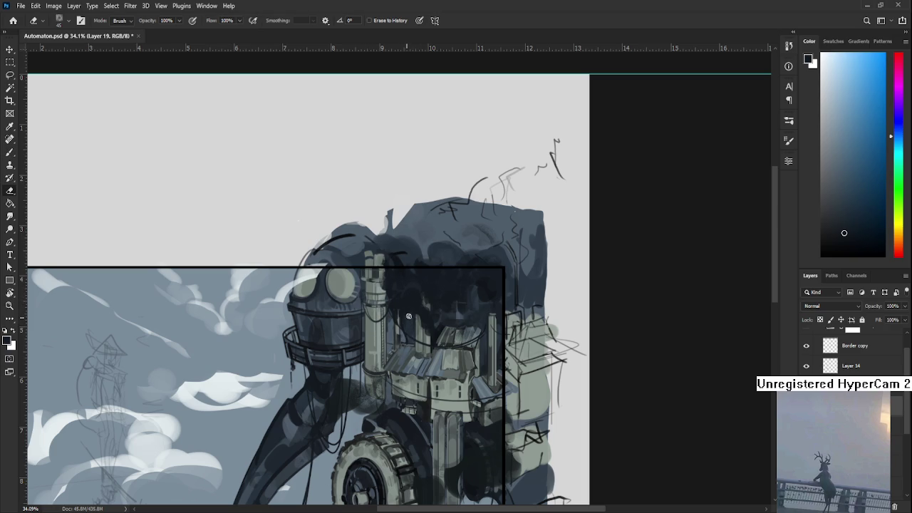
key(b)
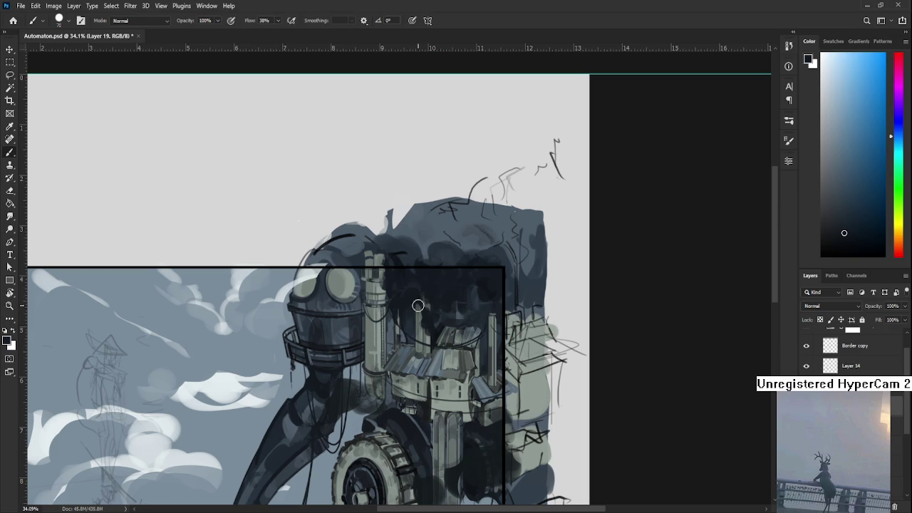
alt+click(418, 309)
key(e)
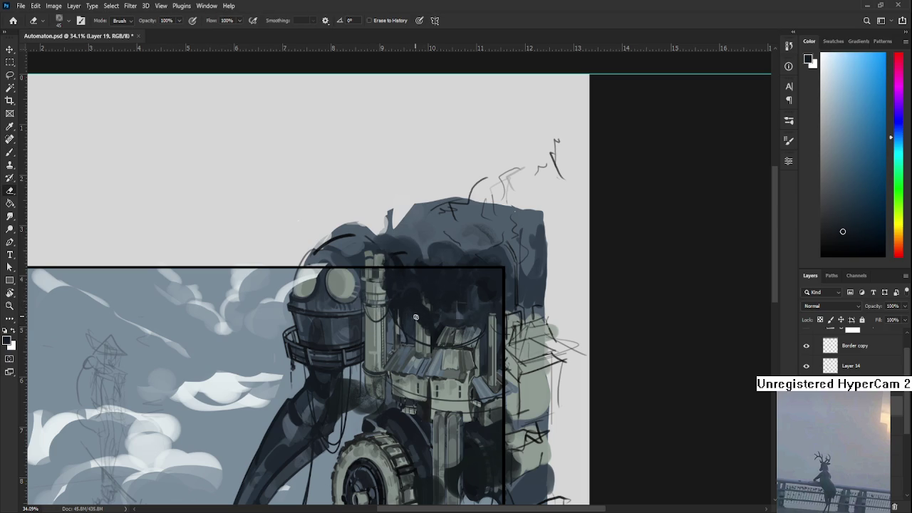
key(b)
alt+click(426, 319)
alt+click(424, 318)
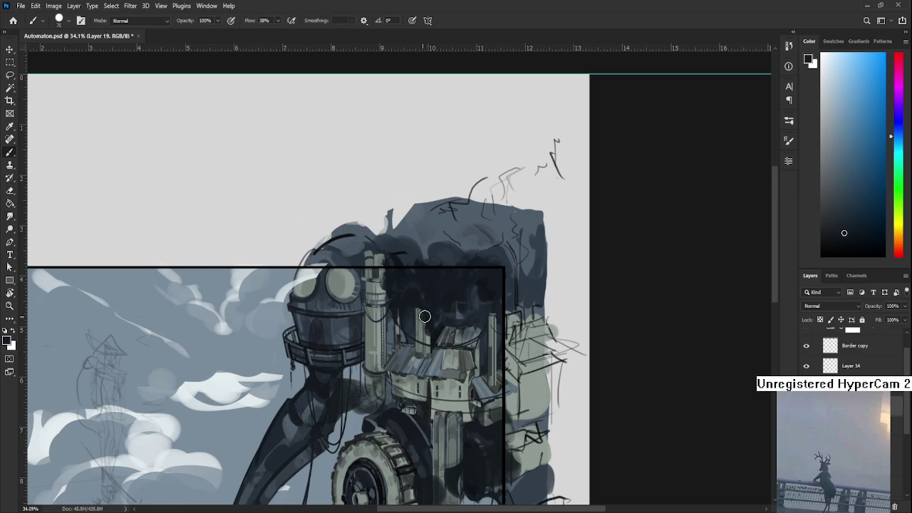
key(e)
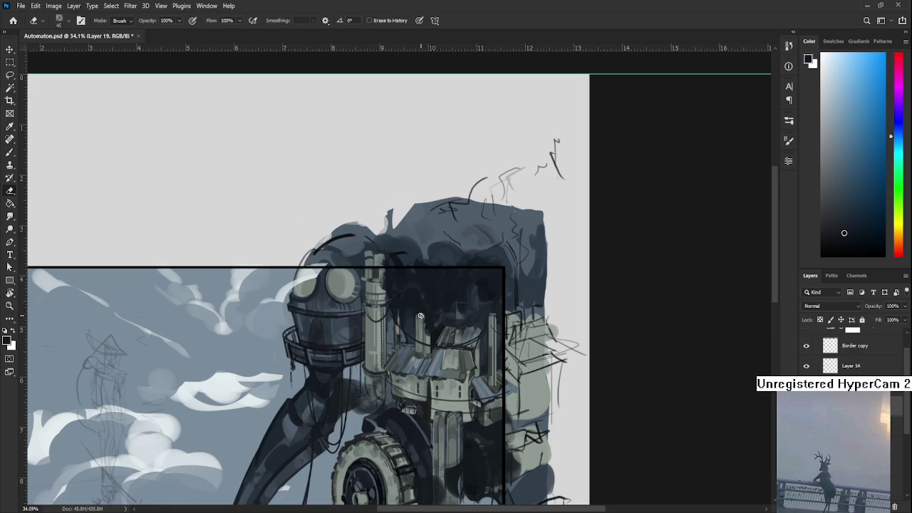
Step: Keep refining the dark shading with brush and eraser, erasing a small patch
key(b)
key(e)
key(b)
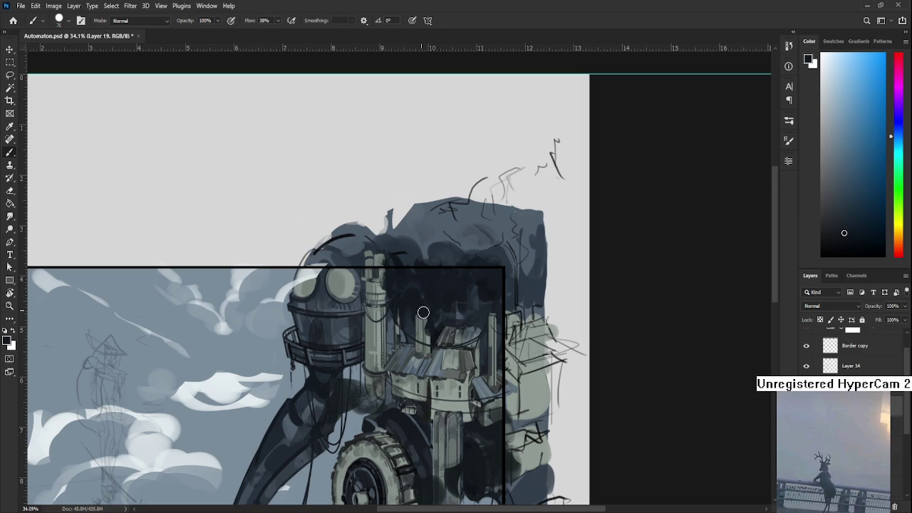
key(e)
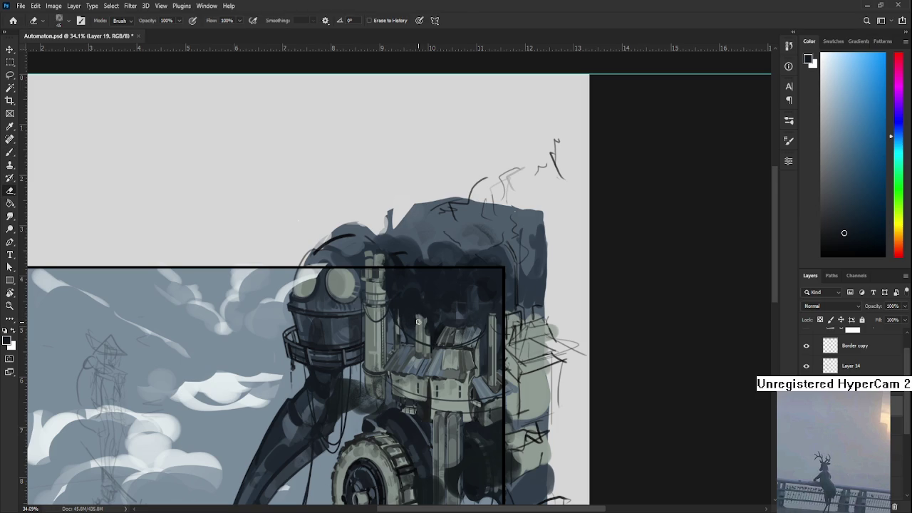
key(b)
key(e)
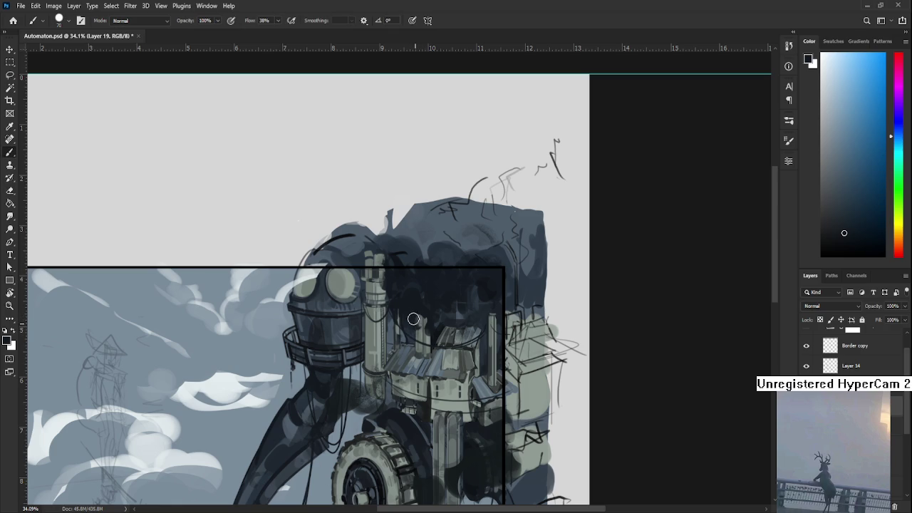
key(b)
key(e)
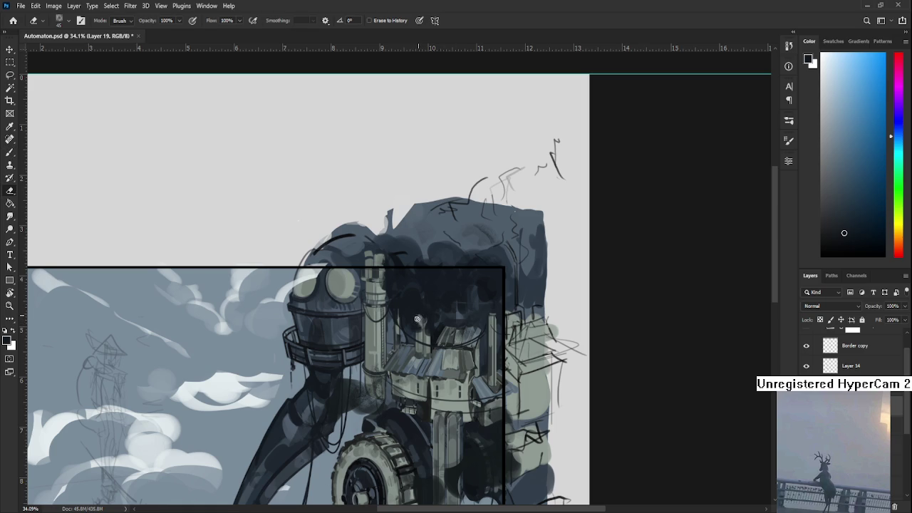
drag(419, 320, 421, 319)
key(b)
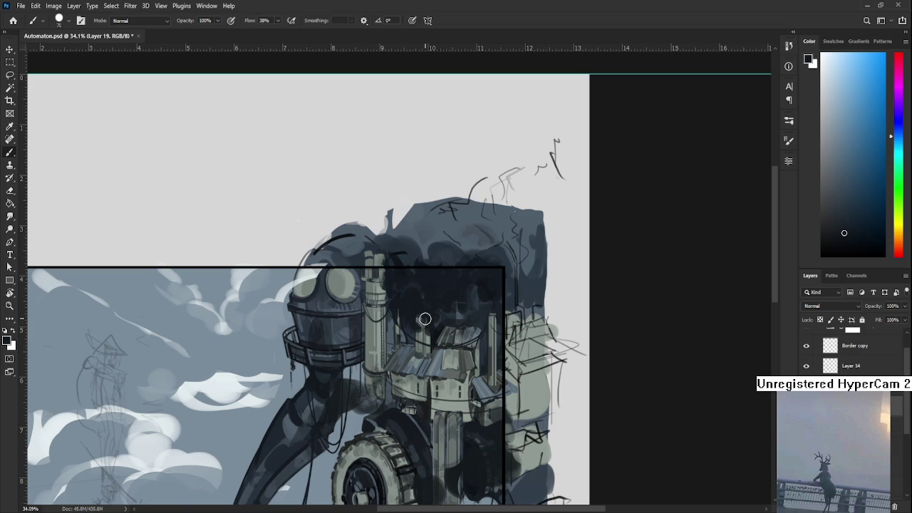
key(e)
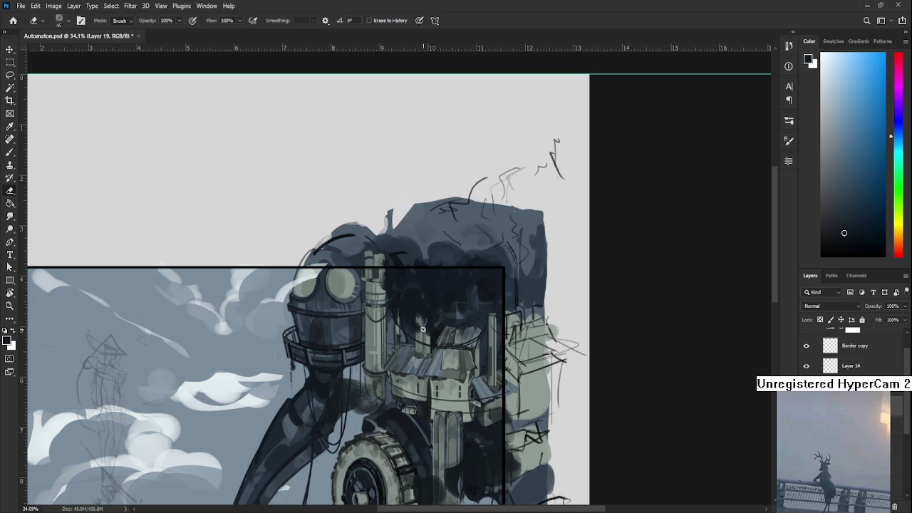
drag(447, 315, 424, 310)
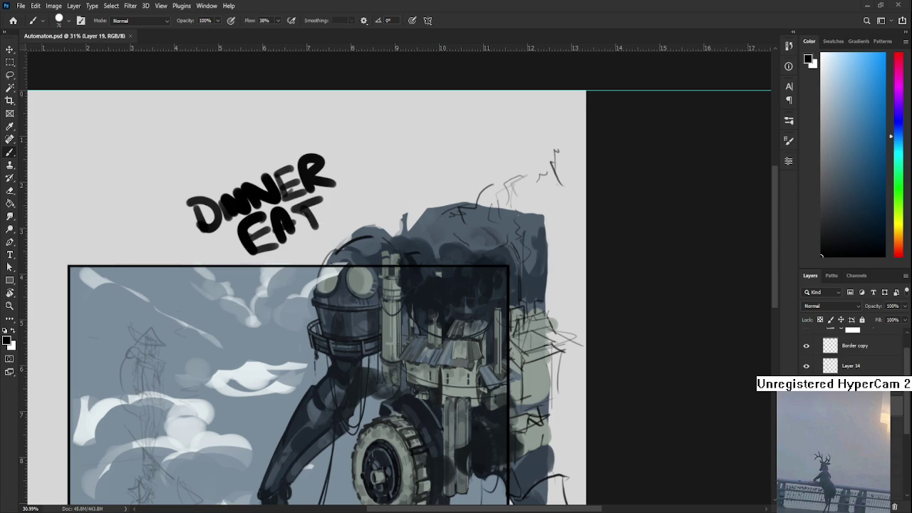
Step: Hand-letter 'VINN PODCAST' in black beside 'DINNER EAT' in the sky, starting a bunny doodle
scroll(350, 203, up, 1)
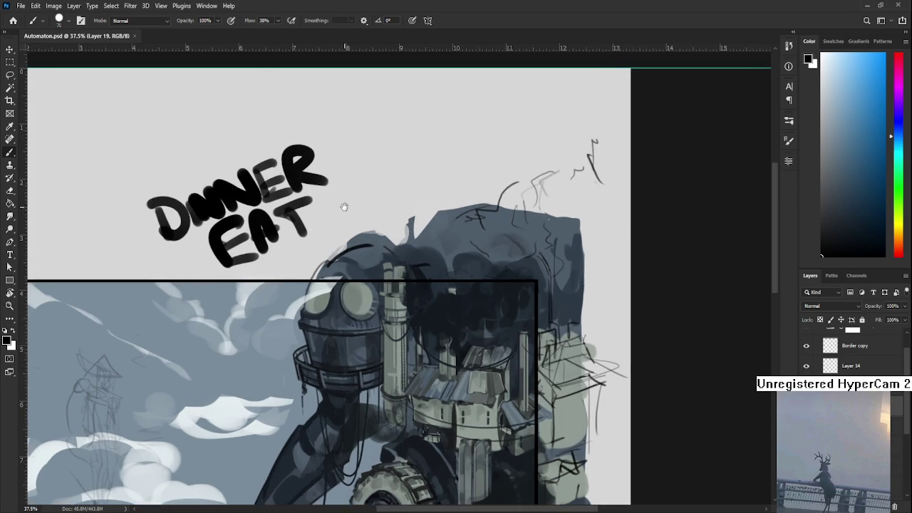
scroll(438, 227, up, 2)
drag(438, 227, 401, 263)
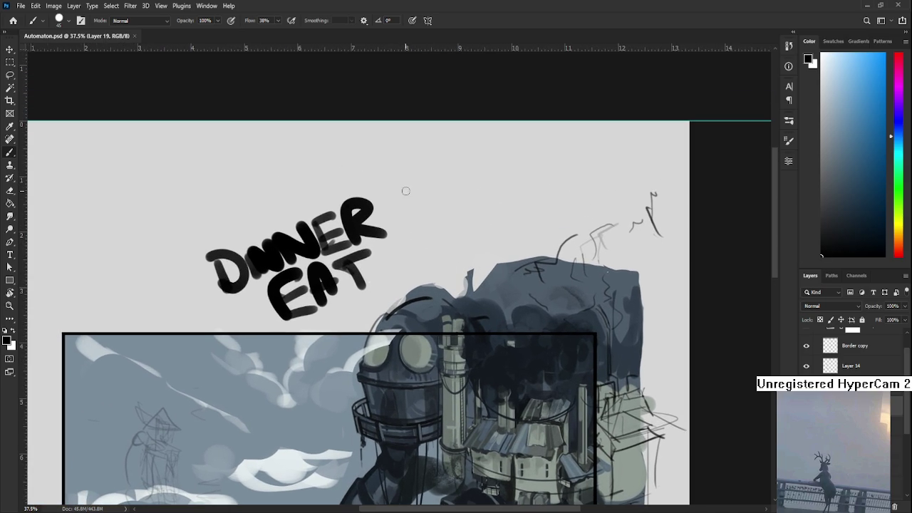
mouse_move(394, 181)
mouse_down()
mouse_move(416, 180)
mouse_move(429, 207)
mouse_up()
mouse_move(439, 180)
mouse_down()
mouse_move(442, 202)
mouse_move(467, 170)
mouse_move(501, 158)
mouse_up()
mouse_move(428, 250)
mouse_down()
mouse_move(428, 232)
mouse_move(472, 217)
mouse_move(488, 226)
mouse_move(519, 202)
mouse_move(517, 215)
mouse_move(555, 181)
mouse_up()
mouse_move(542, 184)
mouse_down()
mouse_move(540, 205)
mouse_move(508, 219)
mouse_move(541, 214)
mouse_up()
mouse_move(500, 207)
mouse_down()
mouse_move(491, 184)
mouse_move(523, 194)
mouse_move(499, 222)
mouse_move(519, 226)
mouse_move(538, 205)
mouse_move(521, 222)
mouse_move(530, 222)
mouse_up()
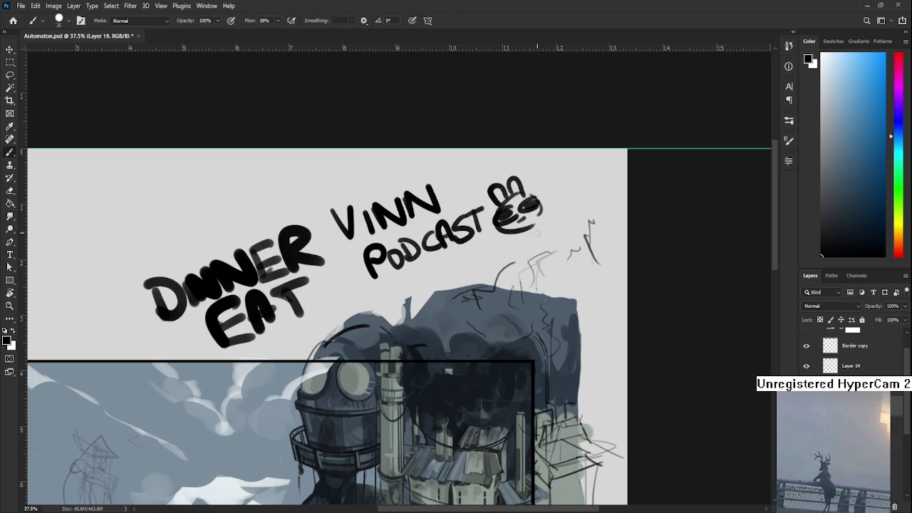
Step: Pan the view to frame the lettering and bunny doodle beside PODCAST
drag(503, 274, 574, 240)
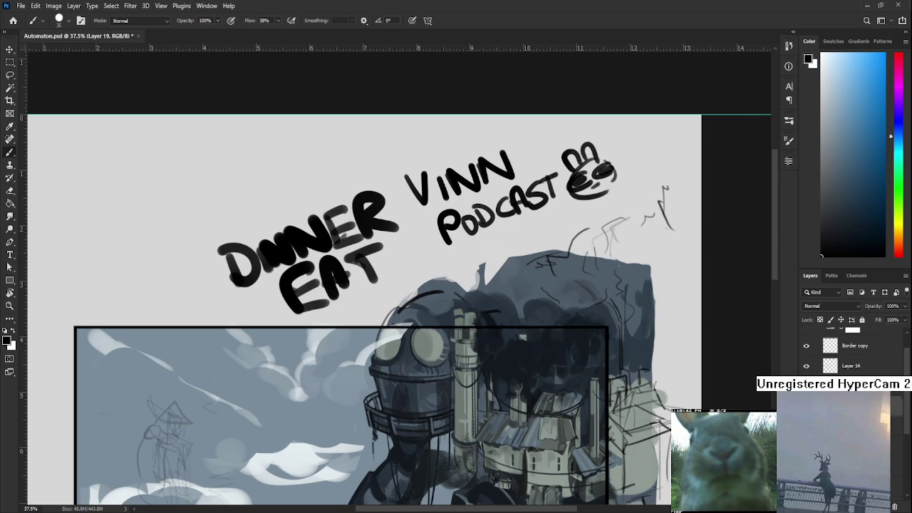
scroll(852, 352, down, 2)
Step: On Layer 17, start sketching a small flying-craft shape with arching lines above the lettering
click(848, 392)
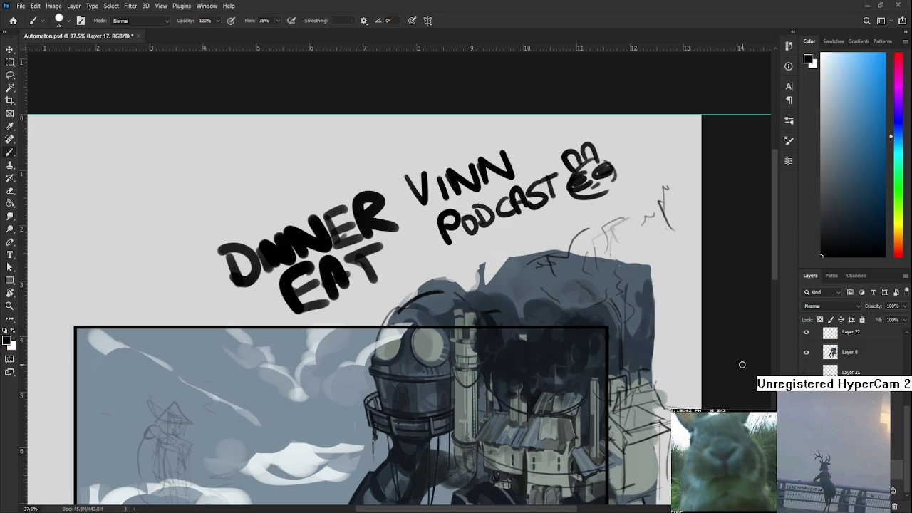
drag(456, 266, 570, 306)
mouse_move(349, 172)
mouse_down()
mouse_move(346, 192)
mouse_move(373, 189)
mouse_move(347, 187)
mouse_move(369, 183)
mouse_move(337, 197)
mouse_move(353, 169)
mouse_up()
drag(352, 171, 370, 180)
mouse_move(362, 178)
mouse_down()
mouse_move(374, 171)
mouse_move(379, 178)
mouse_up()
mouse_move(361, 172)
mouse_down()
mouse_move(378, 165)
mouse_move(336, 200)
mouse_move(380, 180)
mouse_move(325, 161)
mouse_move(339, 180)
mouse_move(356, 155)
mouse_move(361, 161)
mouse_move(340, 198)
mouse_move(402, 158)
mouse_move(290, 210)
mouse_move(407, 151)
mouse_up()
Step: Finish the craft sketch with a left edge and a long lower line
mouse_move(299, 200)
mouse_down()
mouse_move(359, 187)
mouse_move(400, 163)
mouse_up()
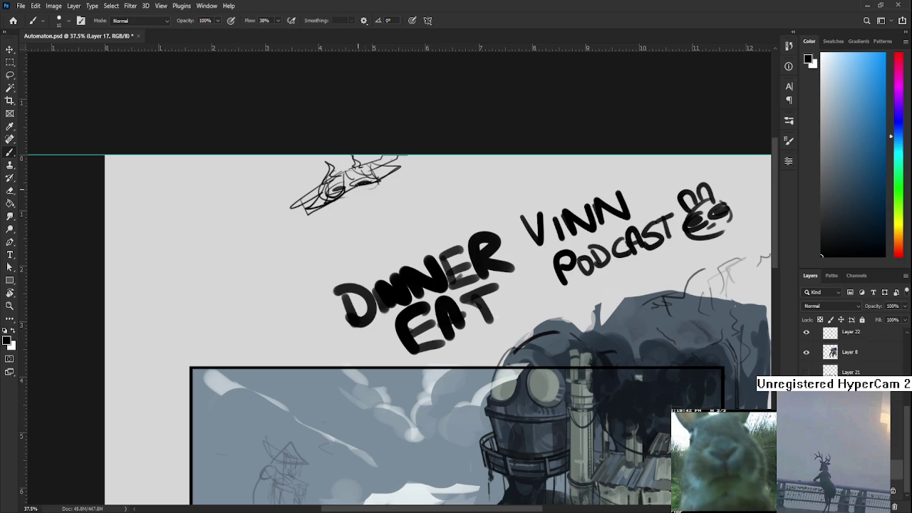
drag(346, 193, 365, 186)
drag(363, 223, 348, 250)
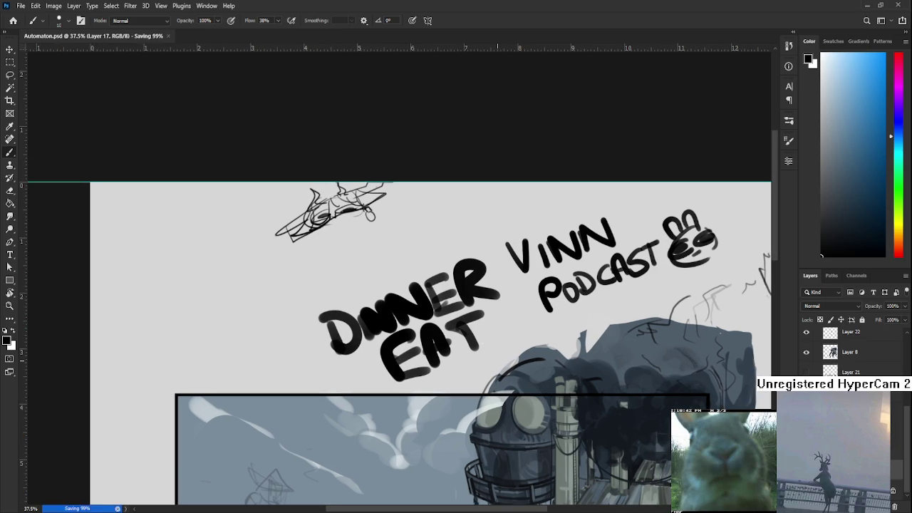
drag(468, 334, 434, 314)
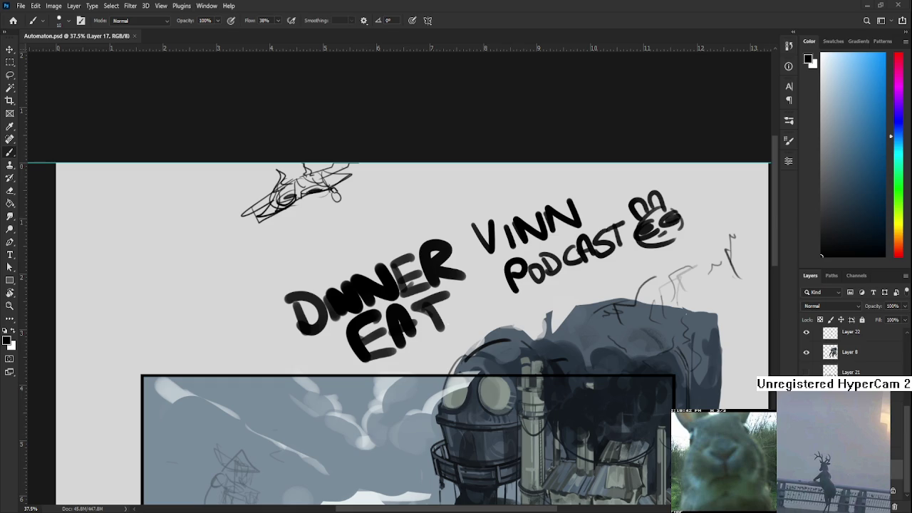
scroll(497, 364, down, 1)
Step: Zoom out to see more of the canvas
mouse_move(496, 363)
mouse_down()
mouse_move(497, 263)
mouse_move(488, 246)
mouse_up()
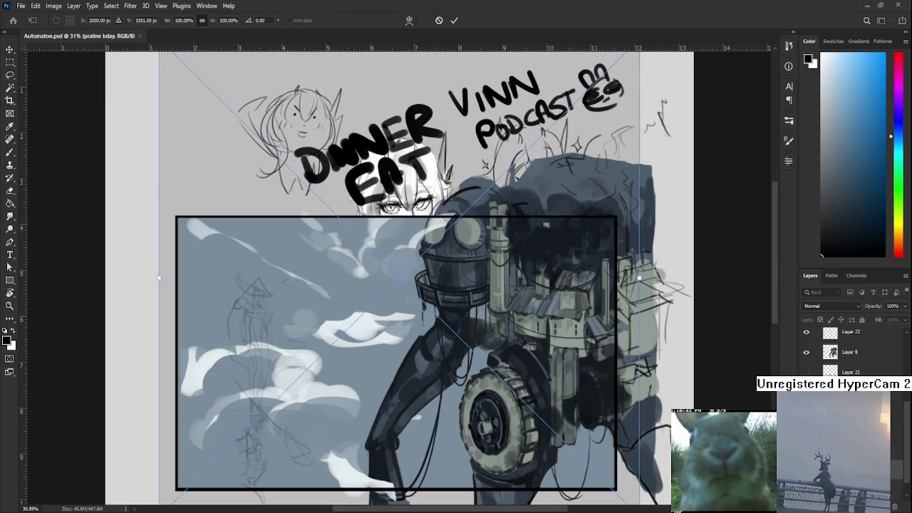
Step: Commit the praline bday image, stack it above Border copy, and scale it to about 70% down-right
key(Return)
scroll(827, 352, up, 3)
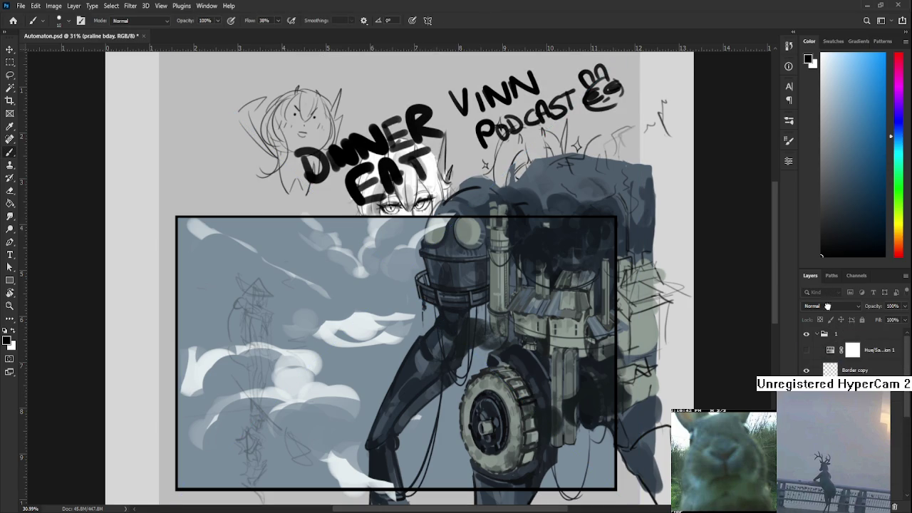
drag(822, 363, 826, 367)
key(ctrl+t)
key(ctrl+0)
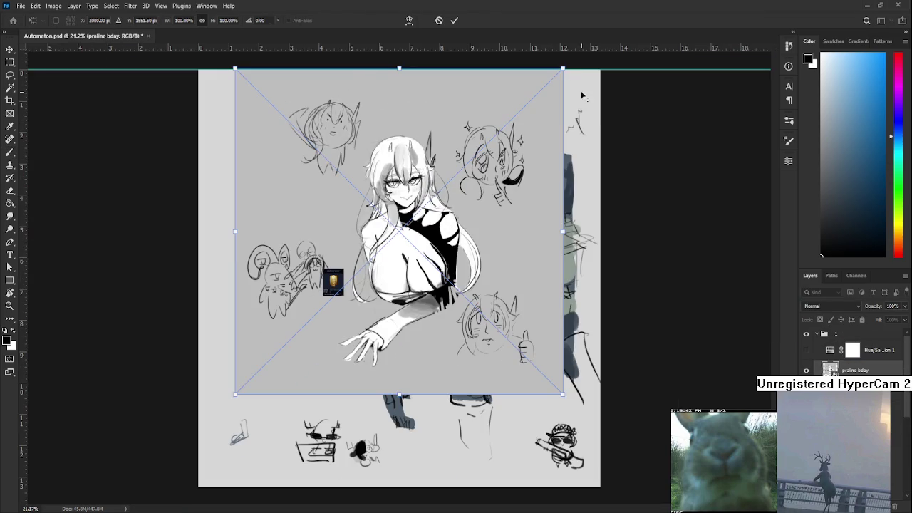
drag(562, 68, 509, 116)
drag(450, 191, 488, 263)
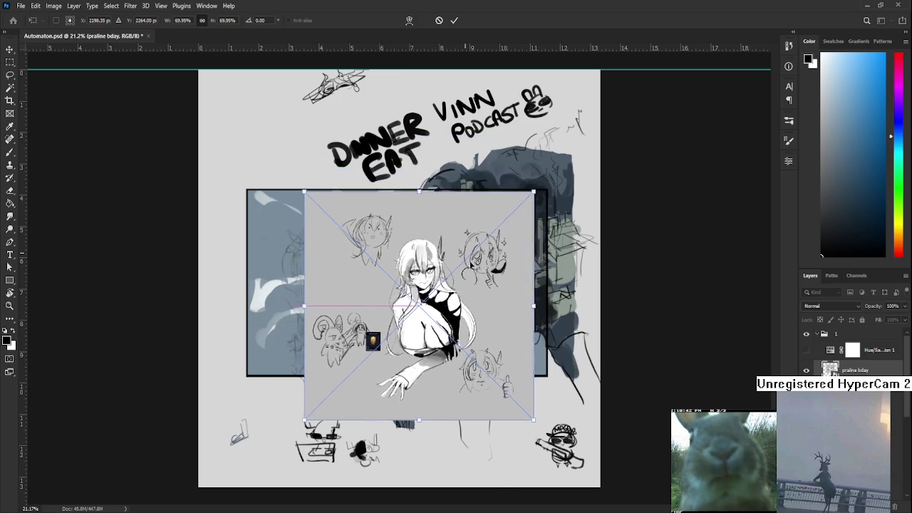
key(Return)
Step: Nudge the praline bday sketch right and up with a second transform
key(b)
scroll(485, 326, up, 3)
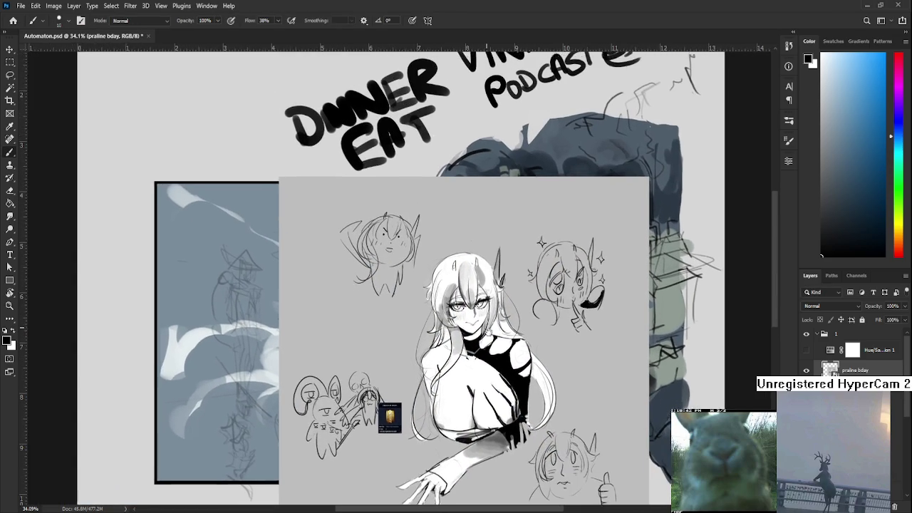
drag(485, 326, 489, 335)
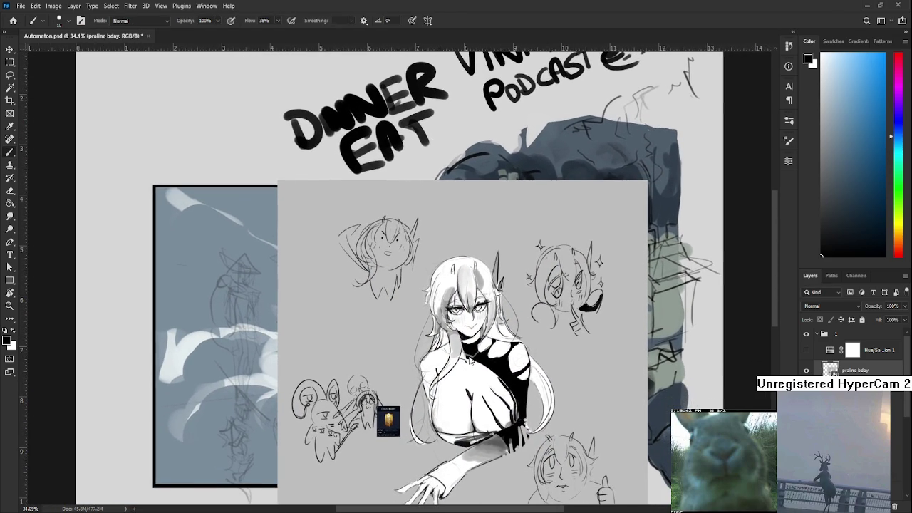
key(ctrl+t)
mouse_move(490, 192)
mouse_down()
mouse_move(538, 171)
mouse_move(539, 131)
mouse_up()
key(Return)
key(b)
scroll(399, 274, up, 2)
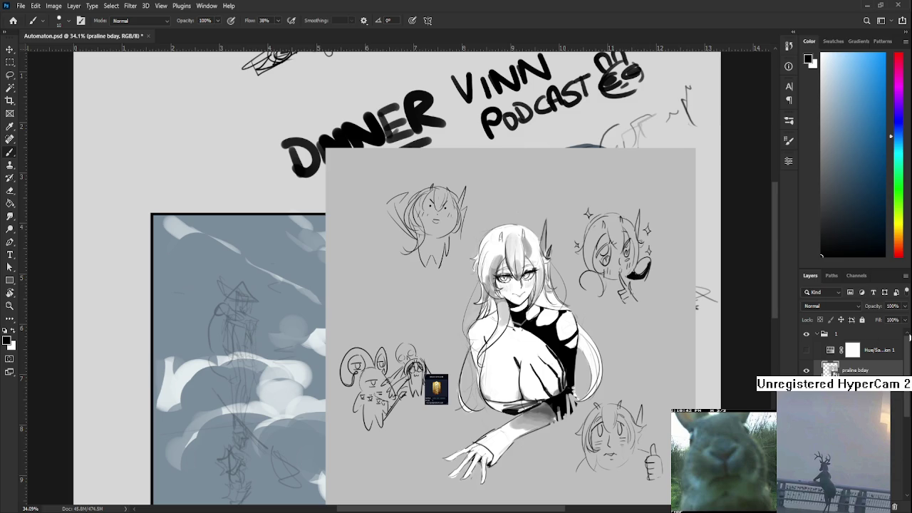
Step: Hide the praline bday sketch layer using its visibility eye icon
click(895, 506)
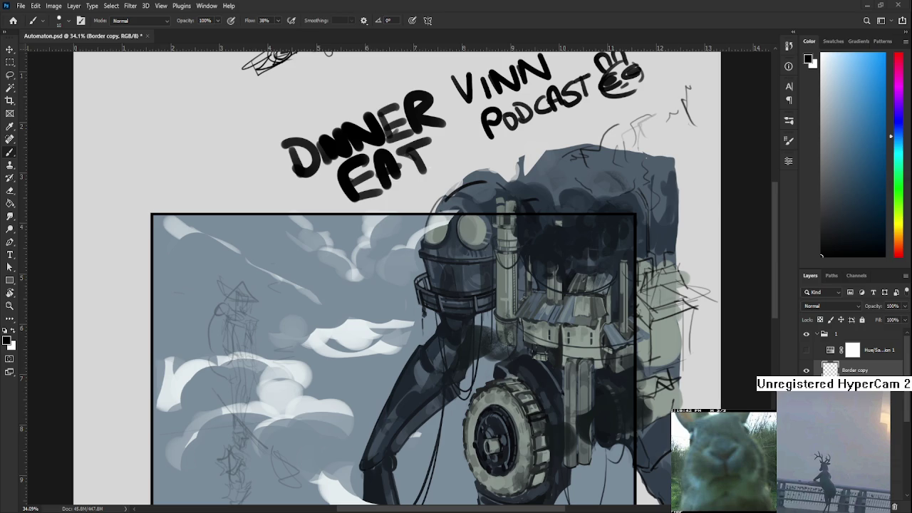
Step: Zoom in on the automaton's castle and dab dark paint onto it
scroll(486, 306, up, 1)
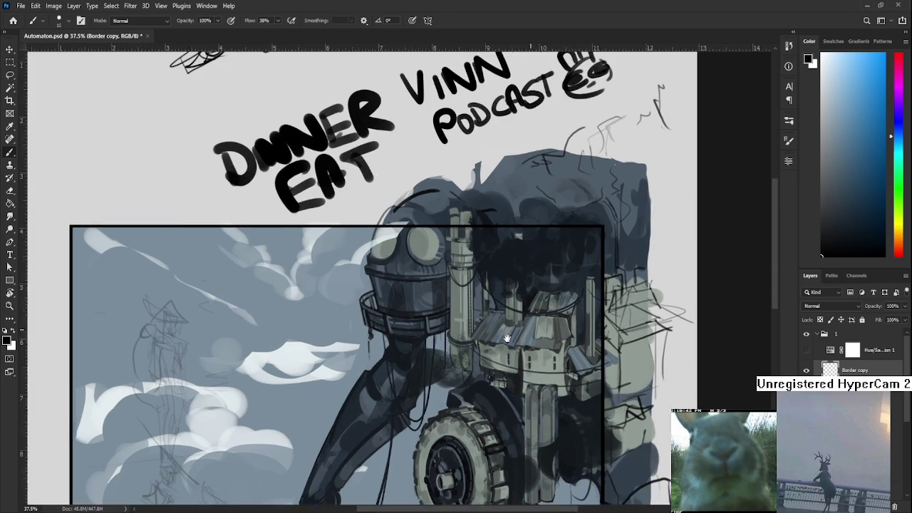
drag(586, 241, 490, 273)
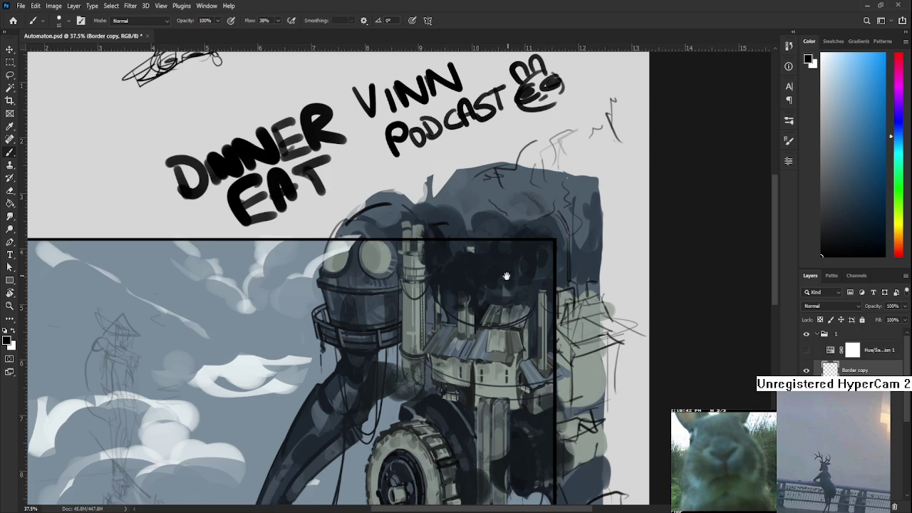
drag(513, 272, 486, 298)
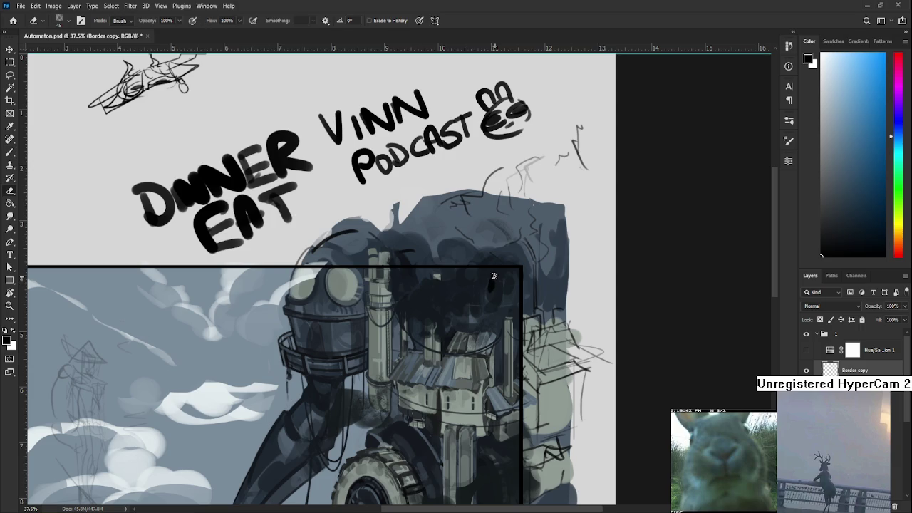
click(491, 287)
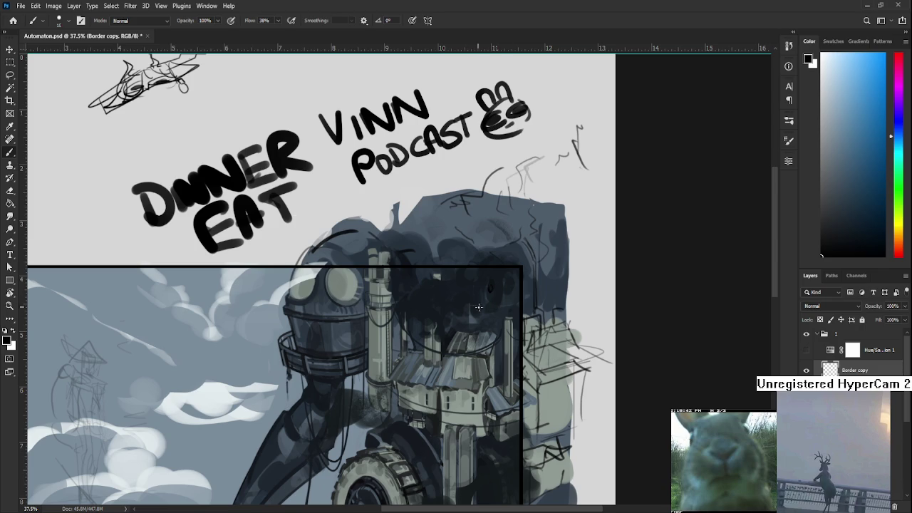
scroll(492, 299, up, 1)
scroll(489, 312, up, 2)
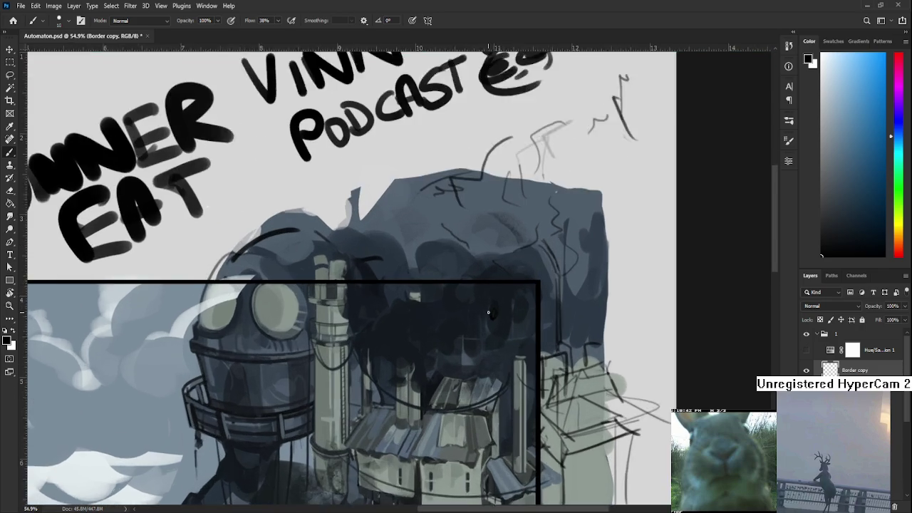
scroll(488, 312, up, 2)
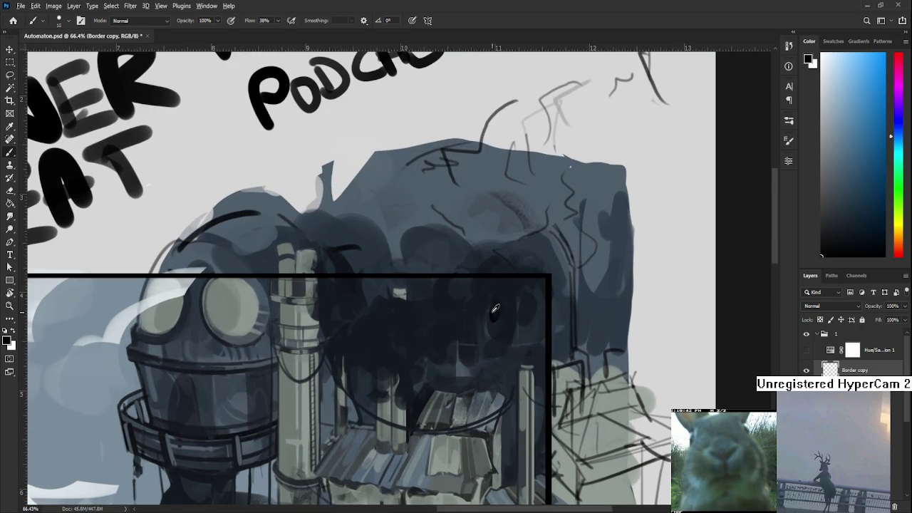
Step: Sample a grey from the painting and enlarge the brush for touch-ups
key(e)
key(b)
alt+click(400, 375)
key(bracketright)
key(bracketright)
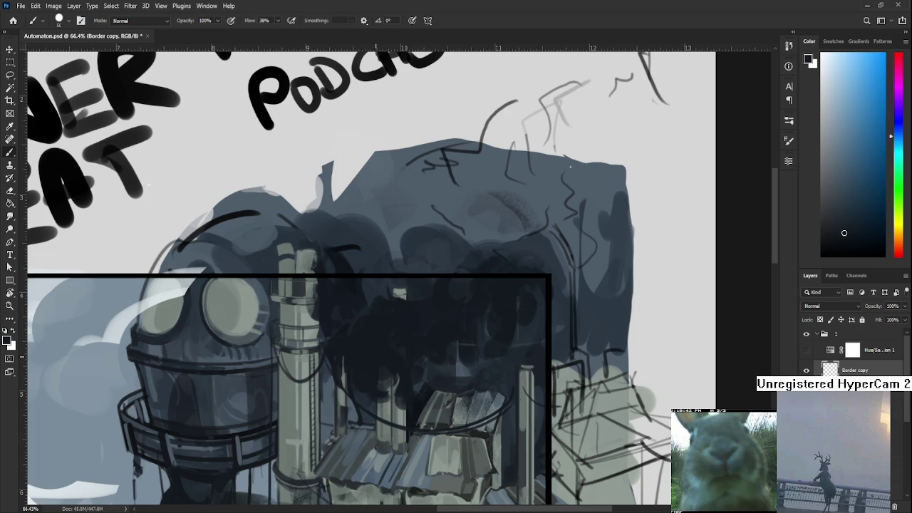
scroll(363, 378, down, 5)
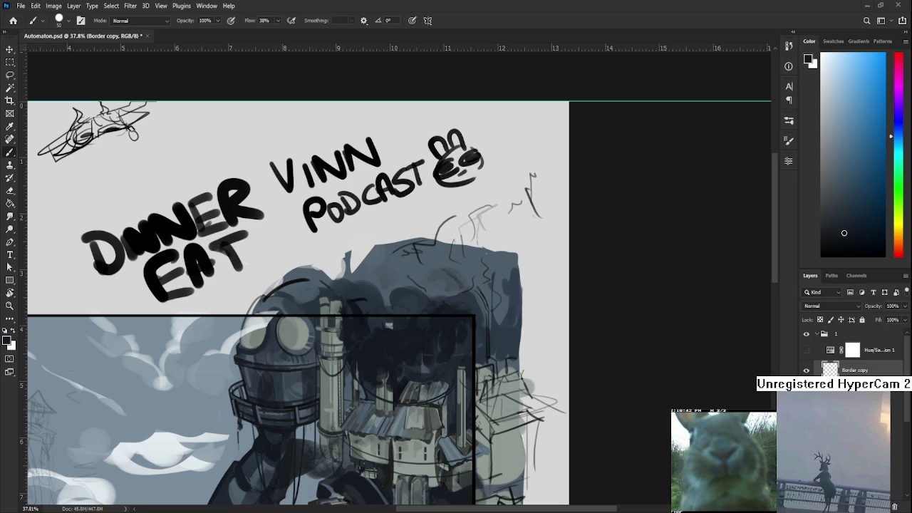
Step: Marquee-select the title lettering and cut it from Layer 19
key(m)
drag(69, 136, 509, 305)
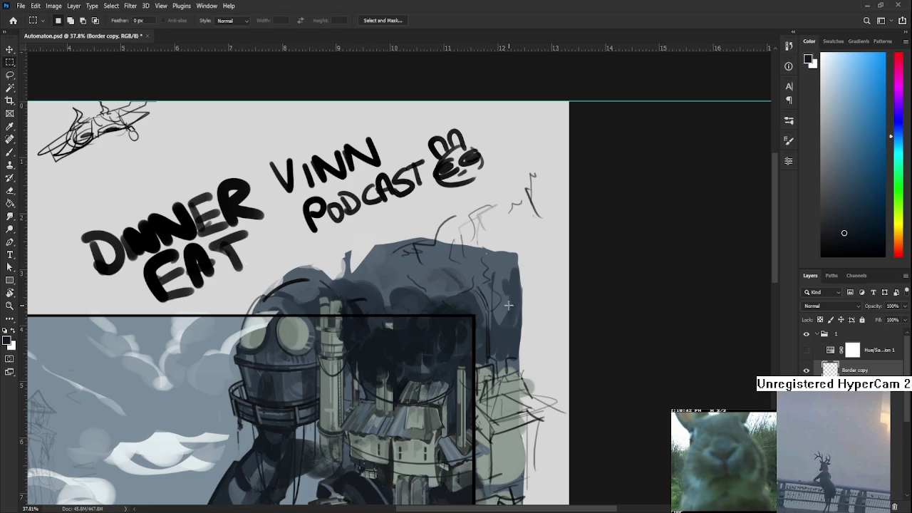
drag(76, 123, 509, 306)
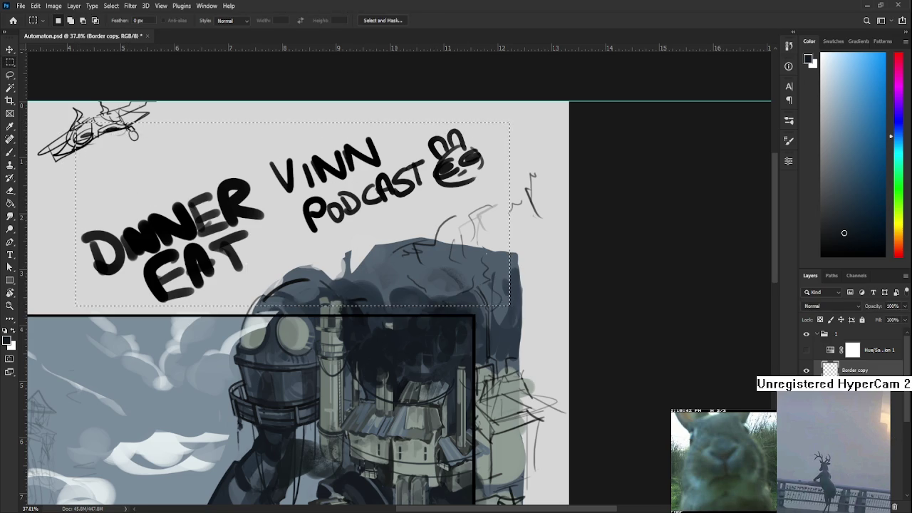
scroll(854, 349, down, 1)
key(alt+bracketright)
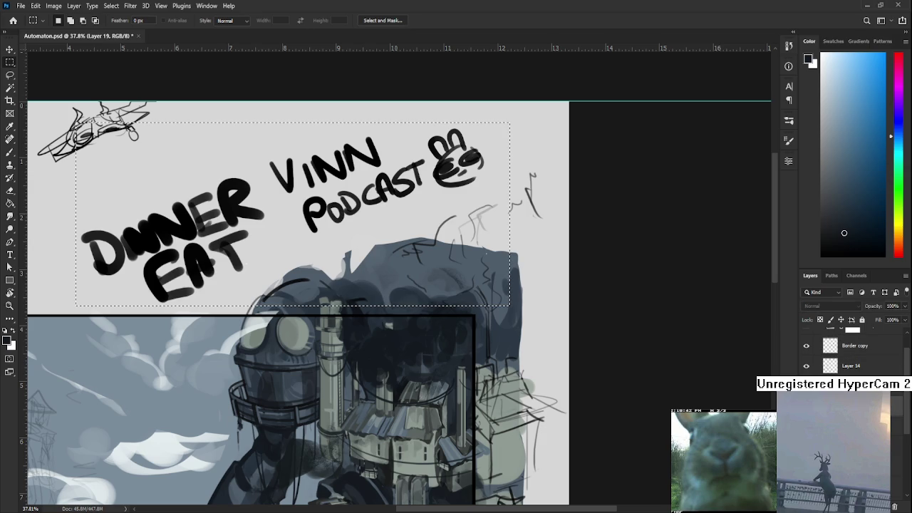
key(ctrl+x)
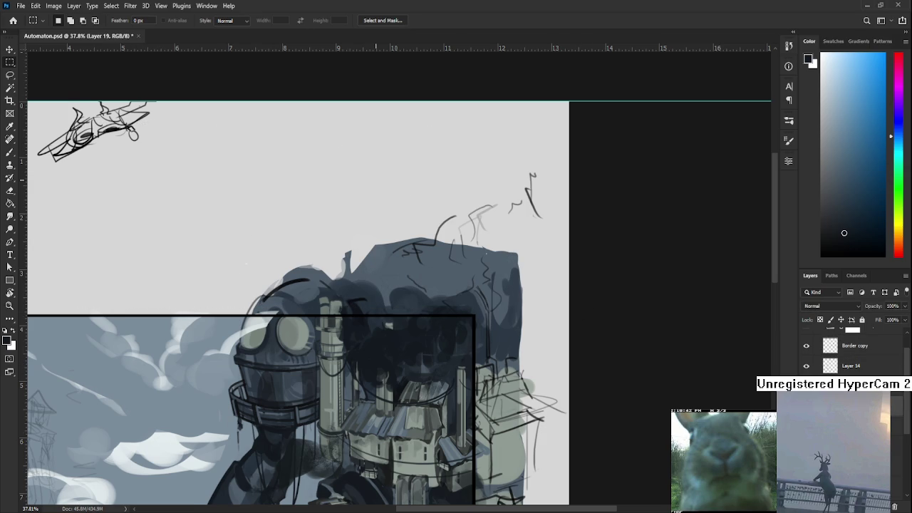
scroll(378, 300, up, 1)
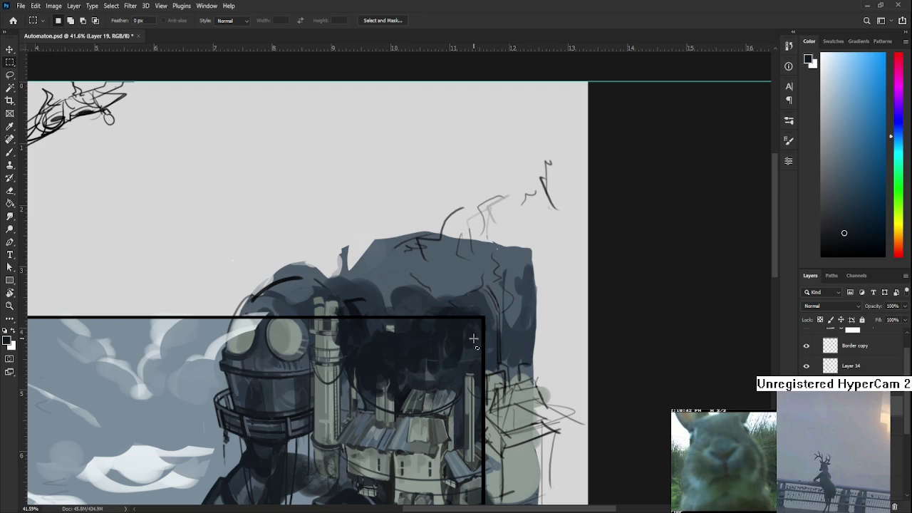
Step: Sample a smoke tone and alternate brush and eraser over the dark area above the castle
key(e)
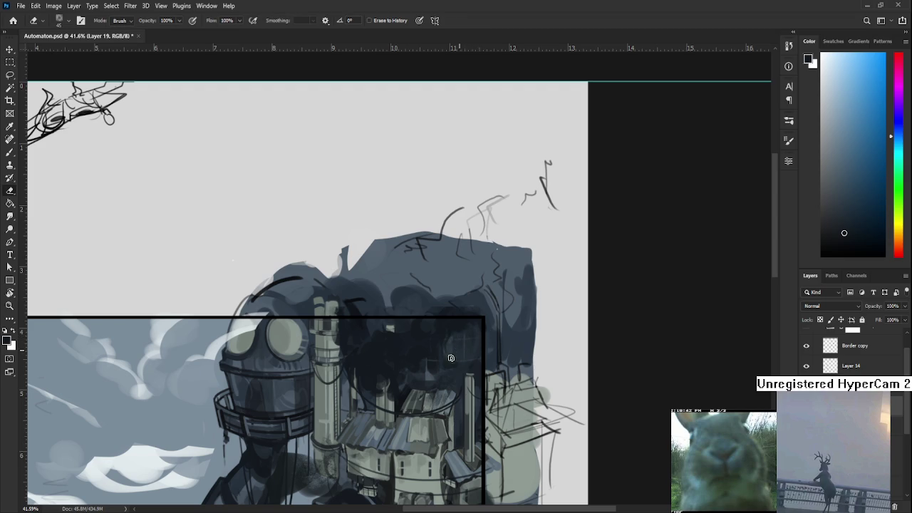
key(b)
alt+click(453, 330)
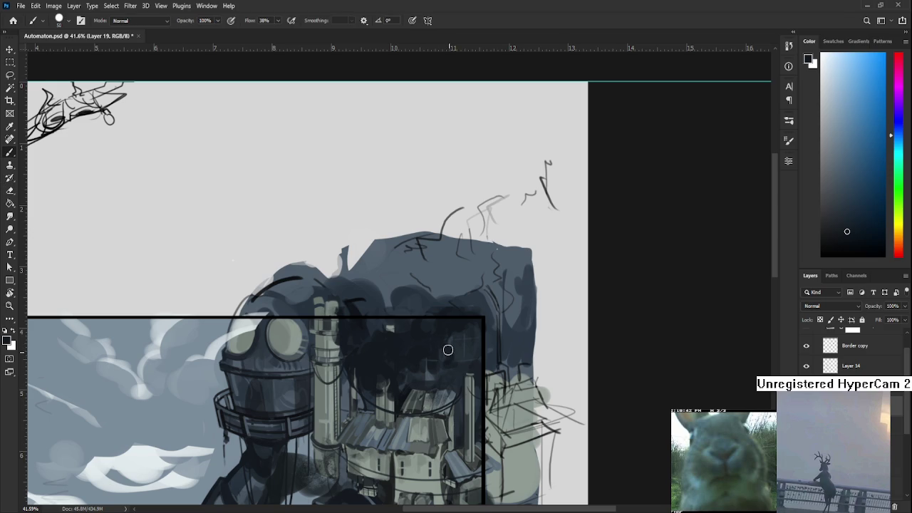
key(e)
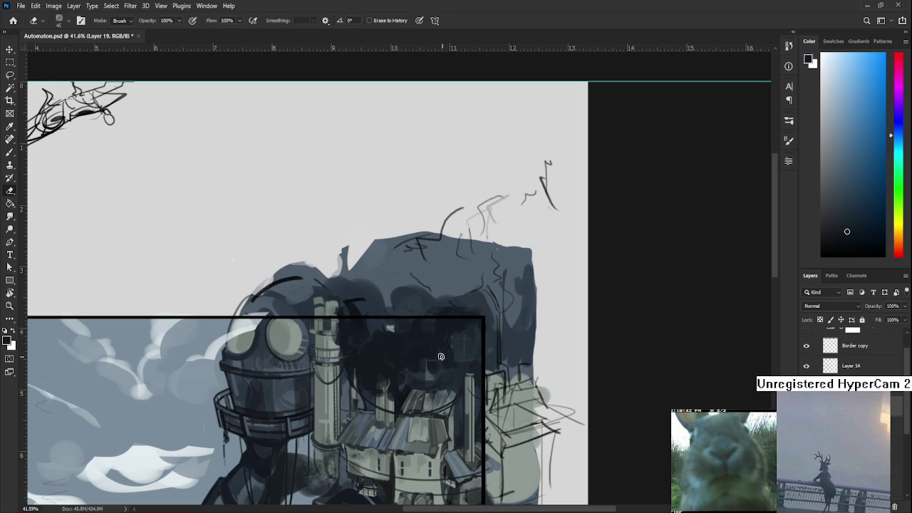
key(b)
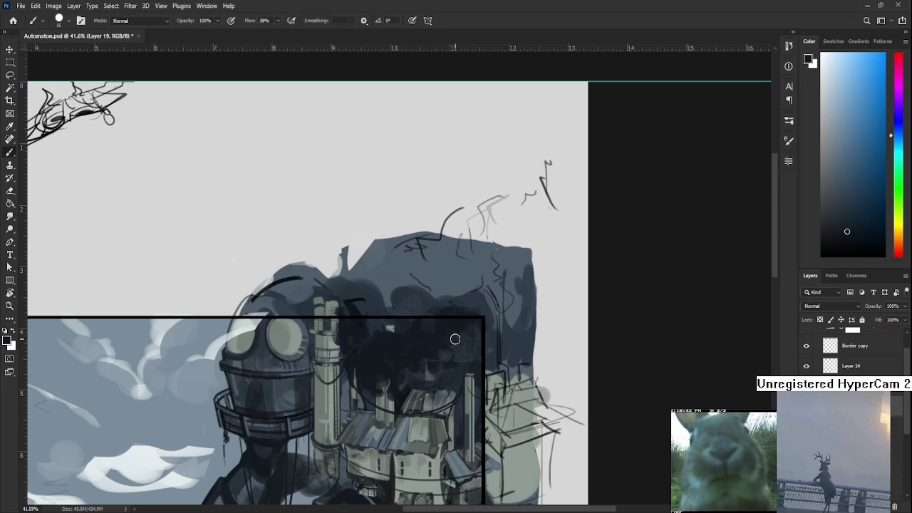
key(e)
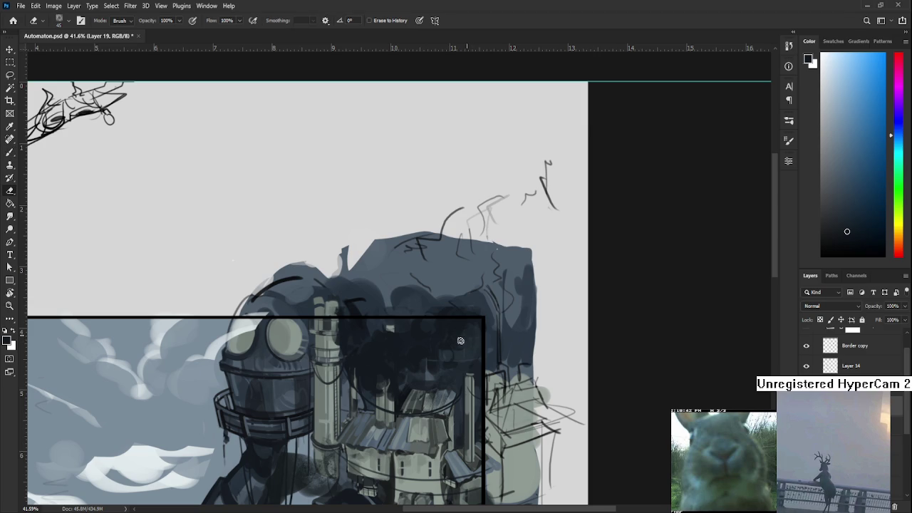
key(b)
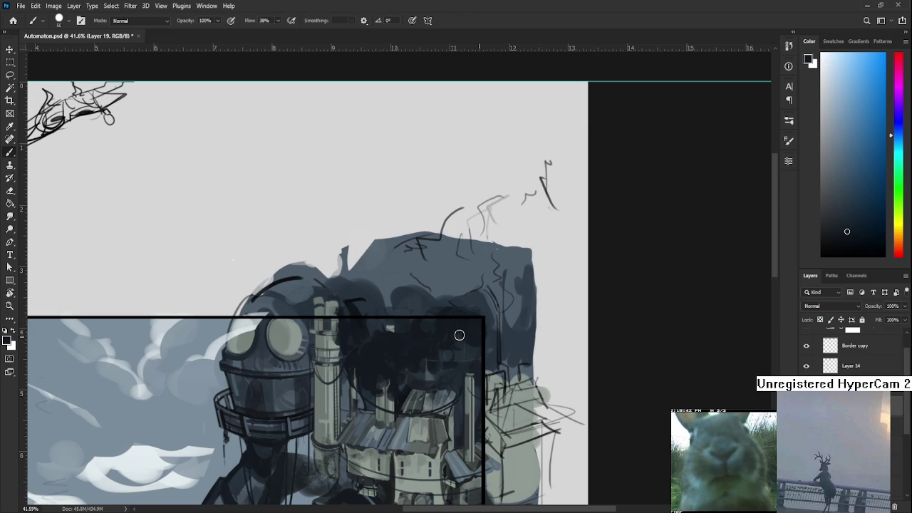
key(e)
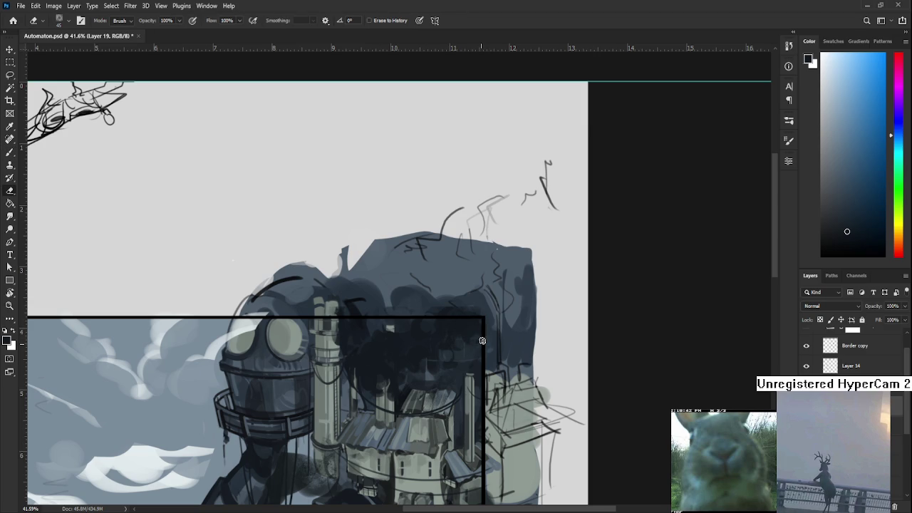
key(b)
Step: Erase back a small patch of the dark shading's upper edge and resample a colour
mouse_move(463, 362)
mouse_down()
mouse_move(495, 315)
mouse_move(519, 349)
mouse_up()
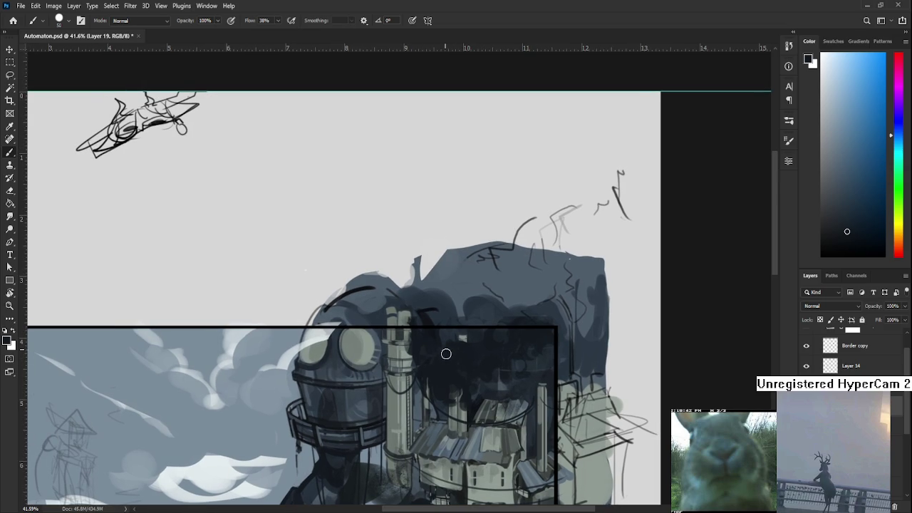
key(e)
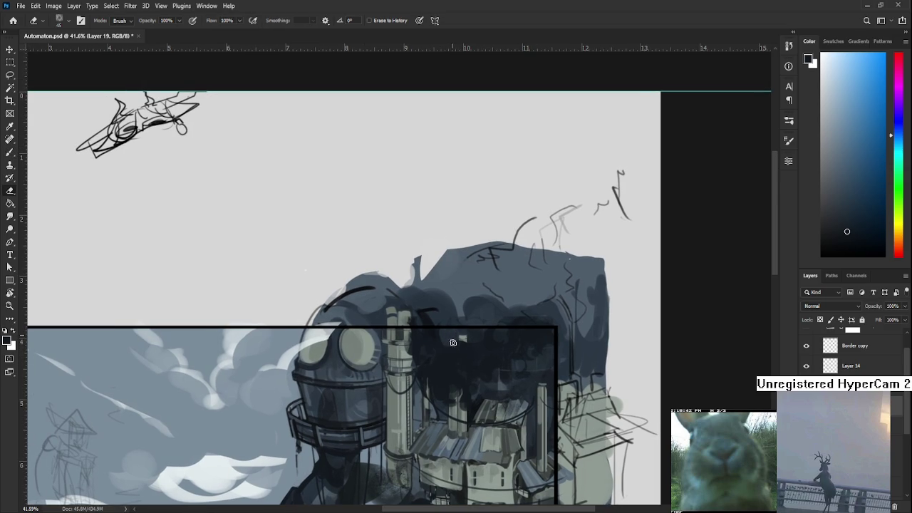
key(b)
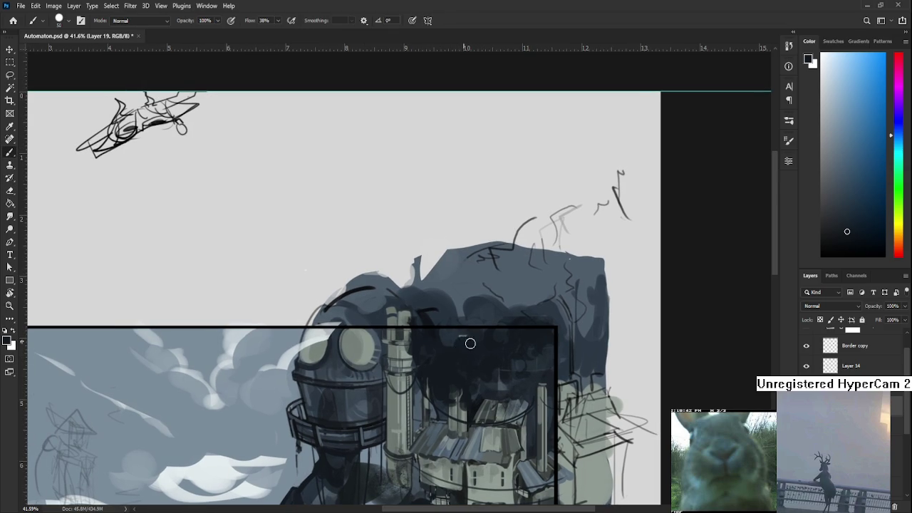
scroll(480, 350, down, 1)
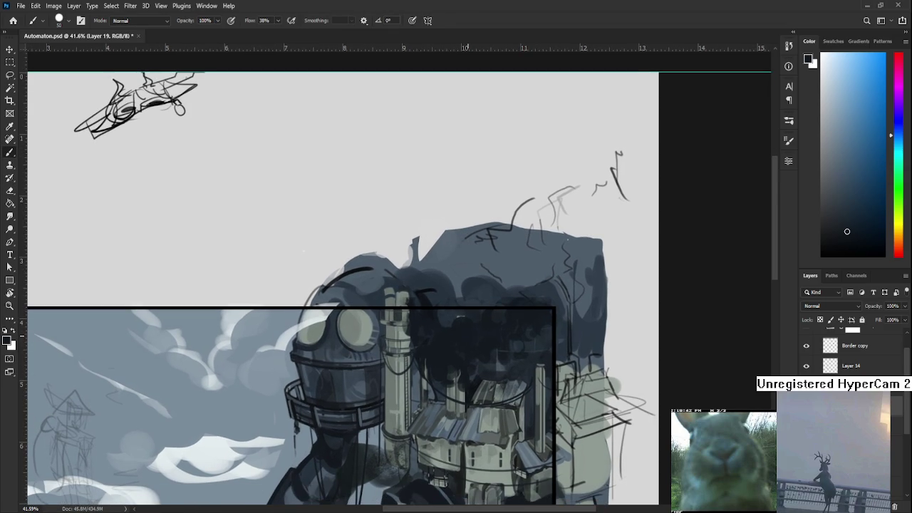
scroll(466, 327, down, 2)
scroll(480, 323, up, 2)
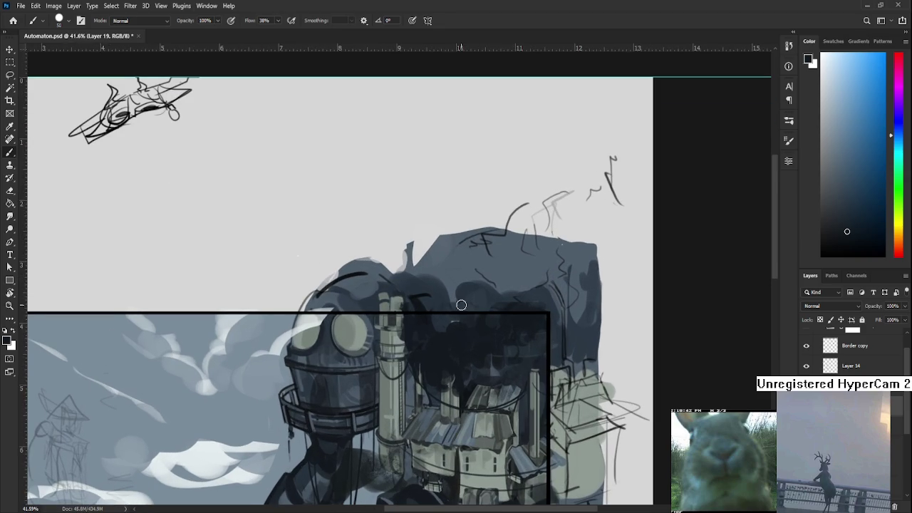
key(e)
mouse_move(446, 341)
mouse_down()
mouse_move(448, 325)
mouse_move(474, 338)
mouse_up()
key(b)
key(space)
drag(475, 343, 485, 302)
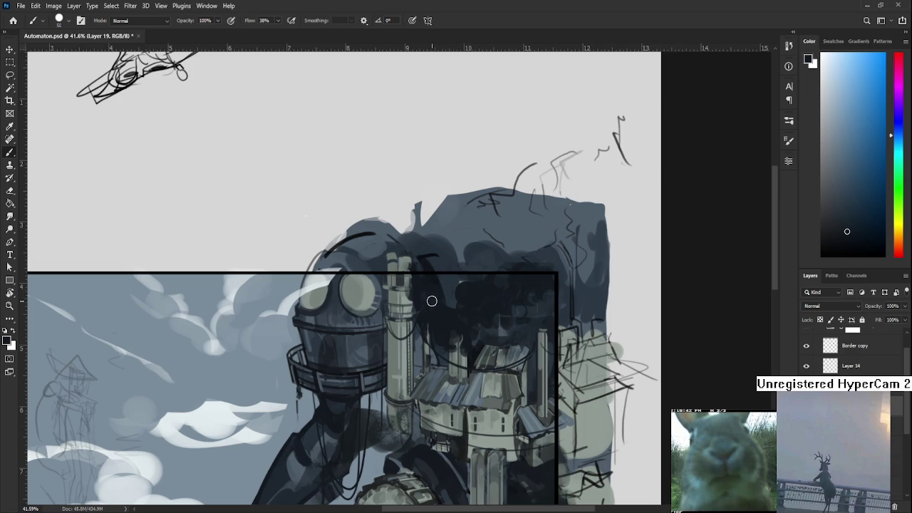
alt+click(434, 300)
Step: Sample the dark shading, paint a dark stroke between the towers and erase its edges back
key(e)
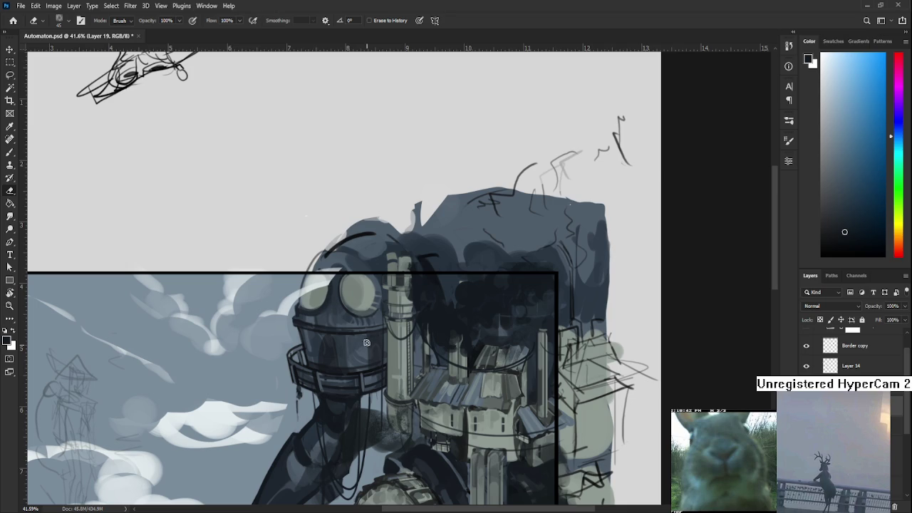
key(b)
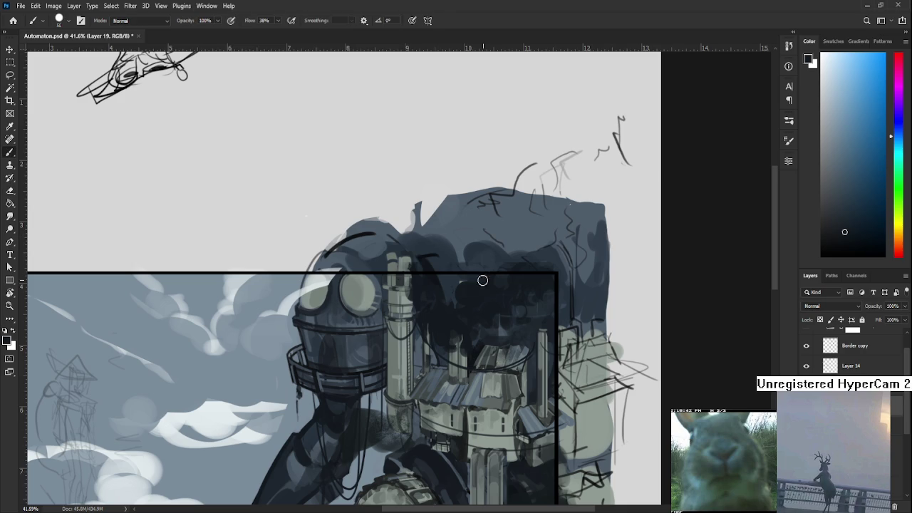
alt+click(470, 285)
key(e)
key(b)
drag(468, 286, 469, 280)
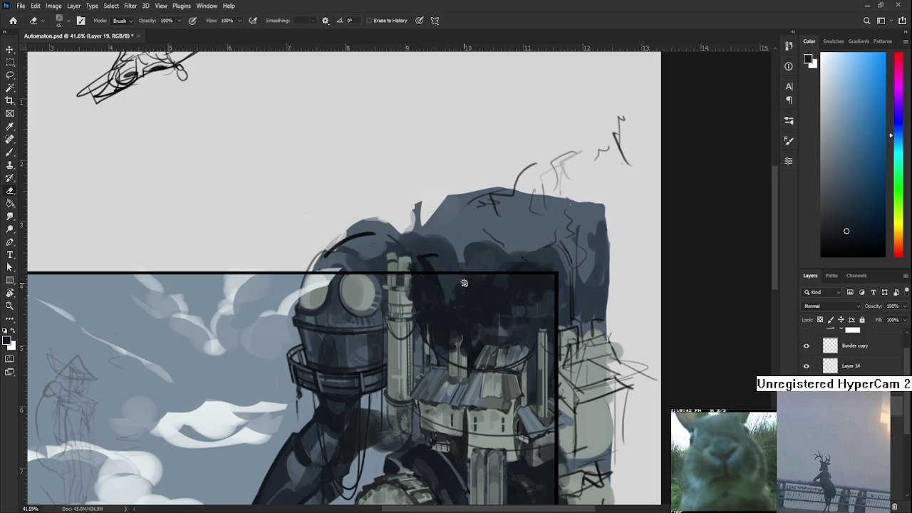
key(e)
key(b)
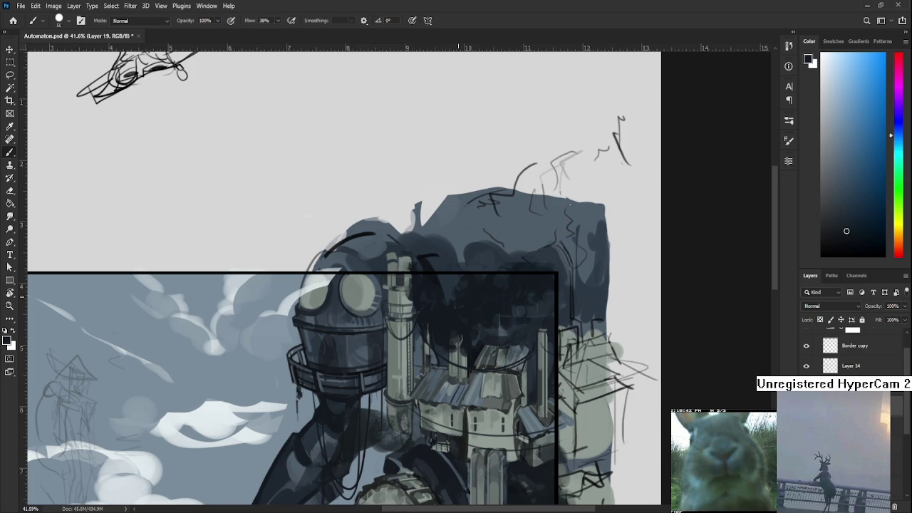
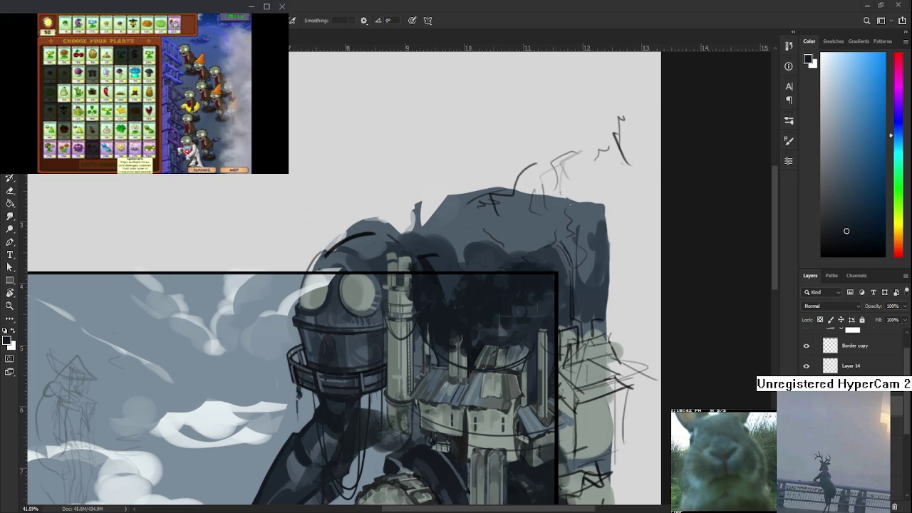
Step: Pan to the smoke-covered towers, erase some smoke, and sample a dark smoke colour
click(122, 94)
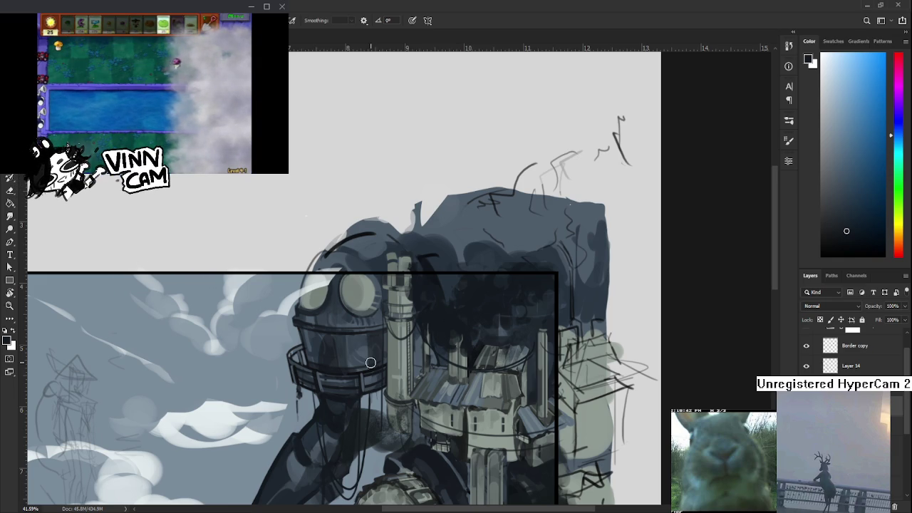
scroll(383, 328, up, 1)
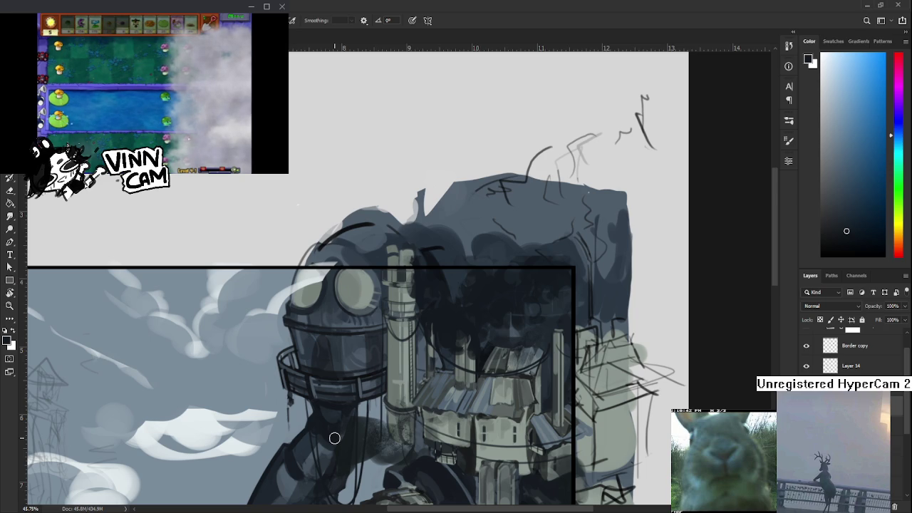
drag(451, 351, 344, 383)
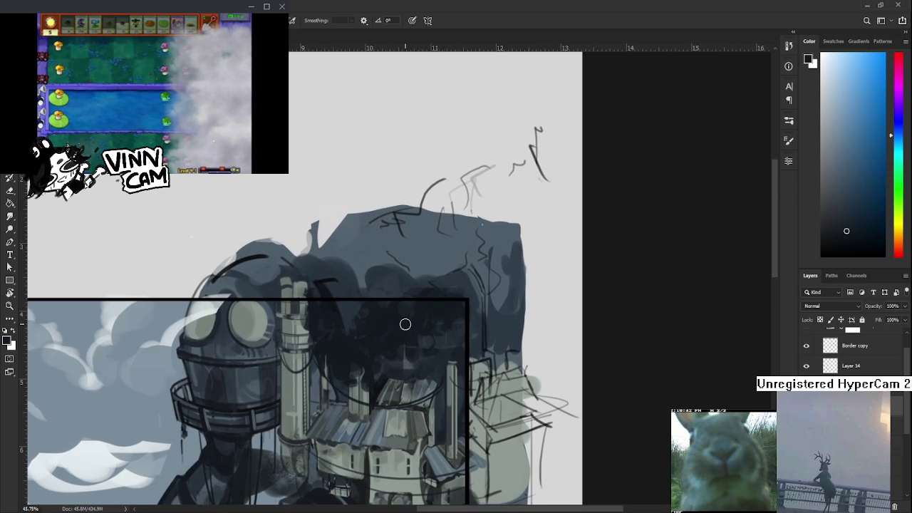
key(e)
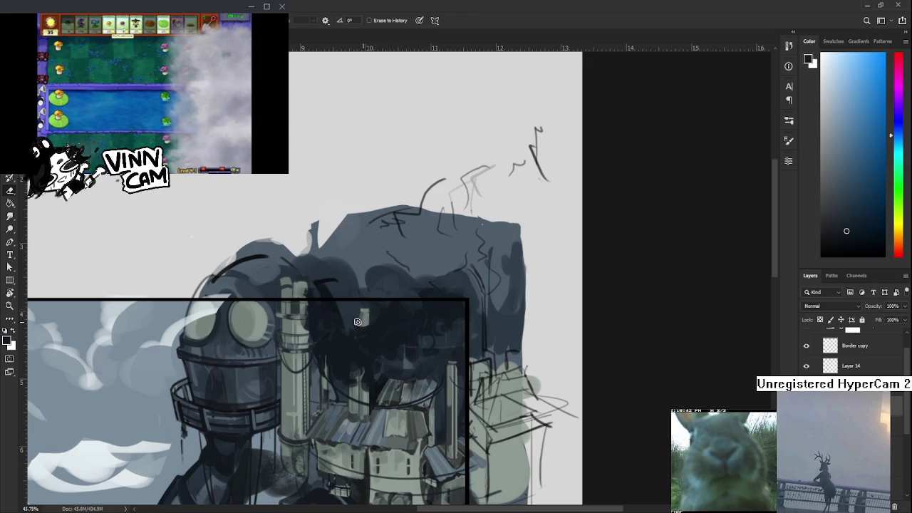
key(b)
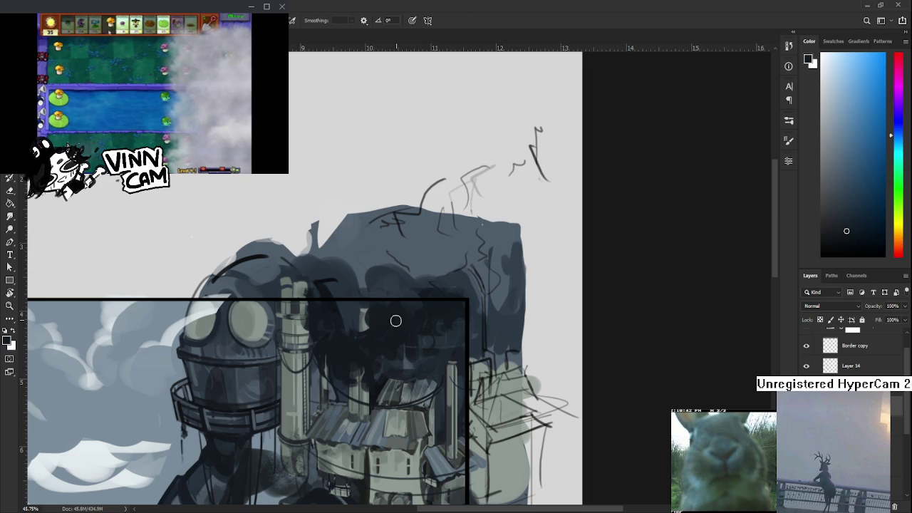
alt+click(341, 352)
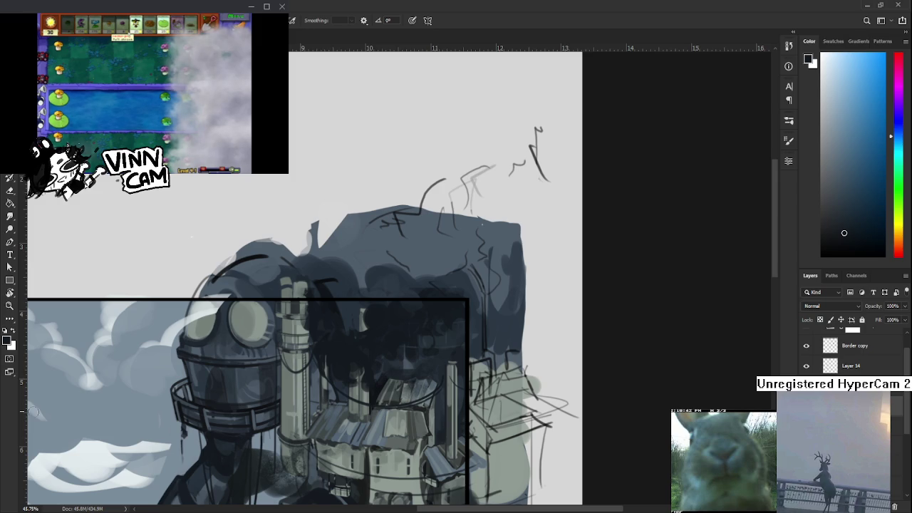
Step: Alternate painting and erasing strokes to deepen and shape the smoke mass over the towers
scroll(442, 338, down, 1)
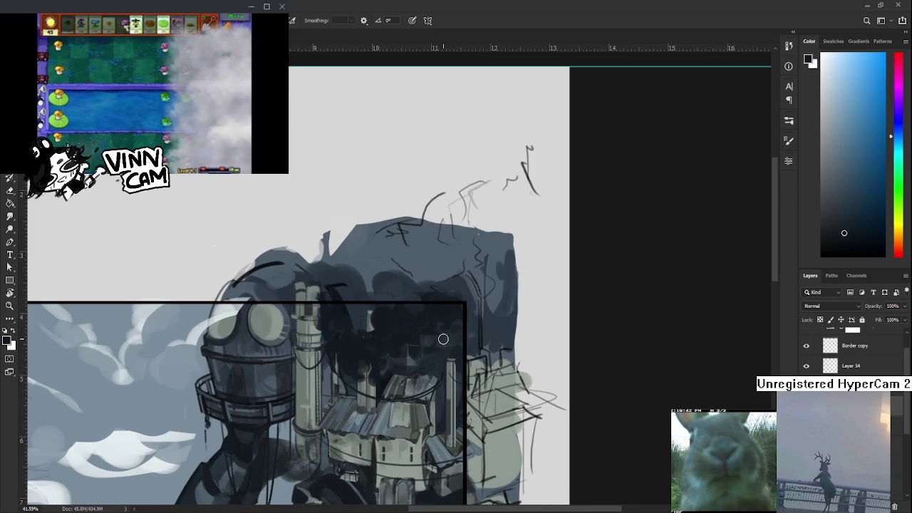
key(e)
key(b)
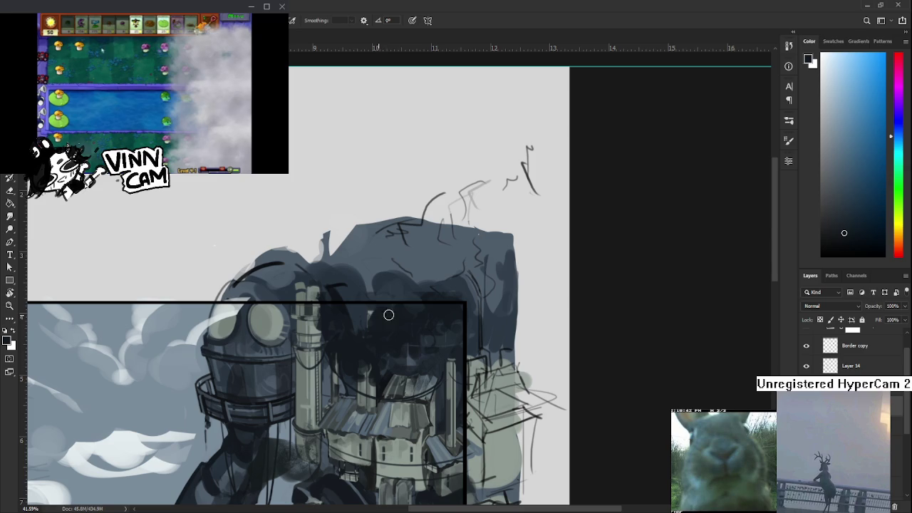
key(e)
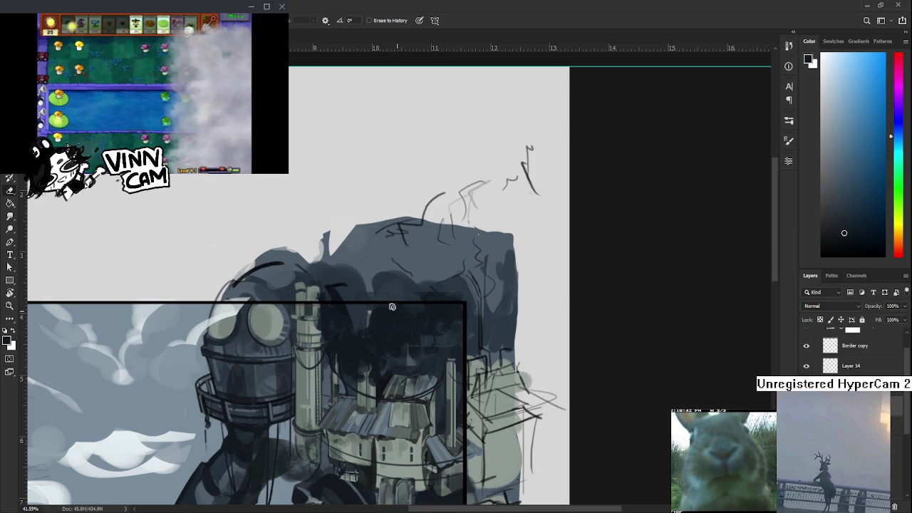
key(b)
key(e)
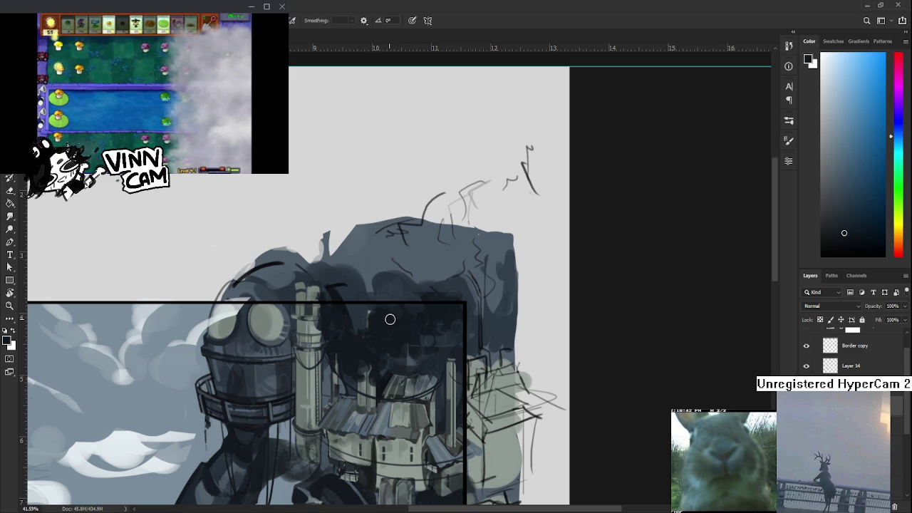
key(b)
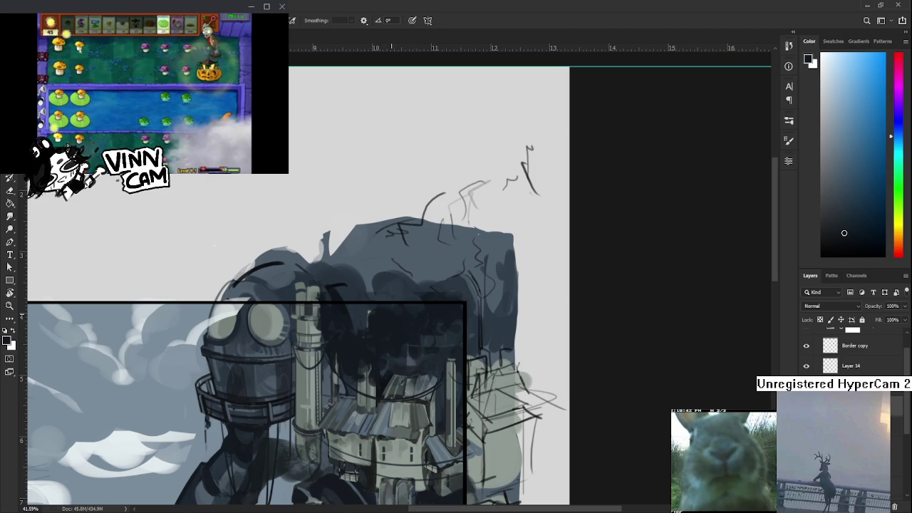
Step: Zoom out and keep alternating brush and eraser strokes on the dark smoke
key(e)
scroll(400, 305, down, 2)
key(b)
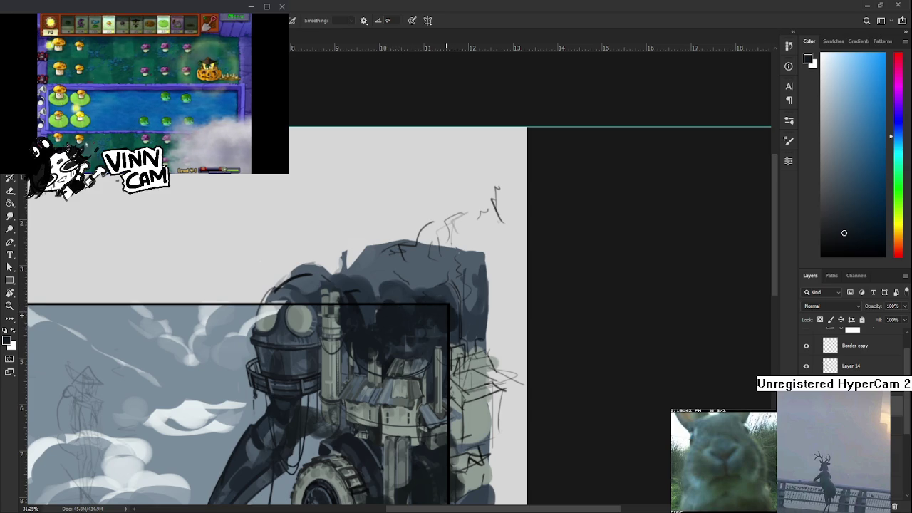
key(e)
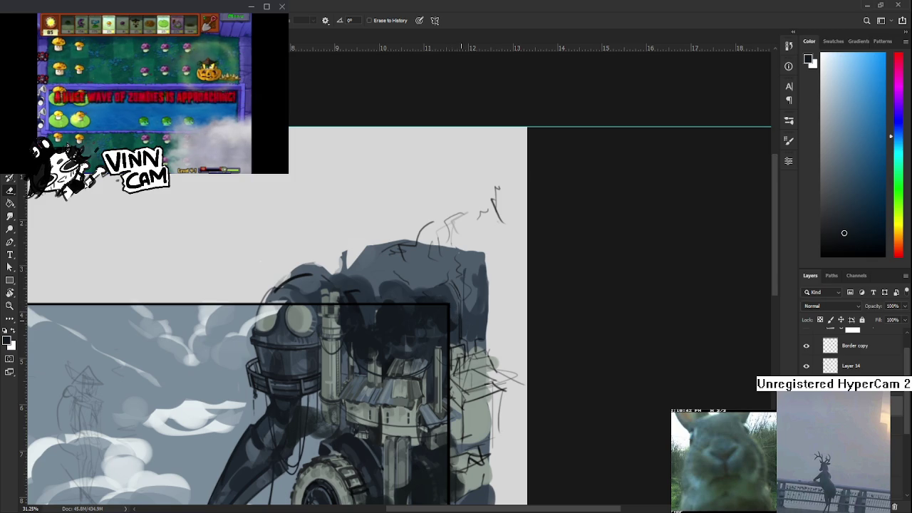
key(b)
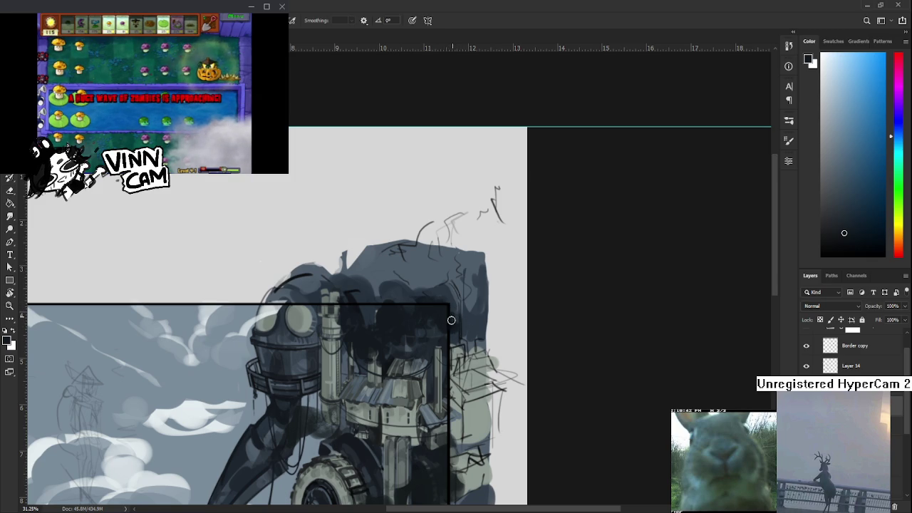
key(e)
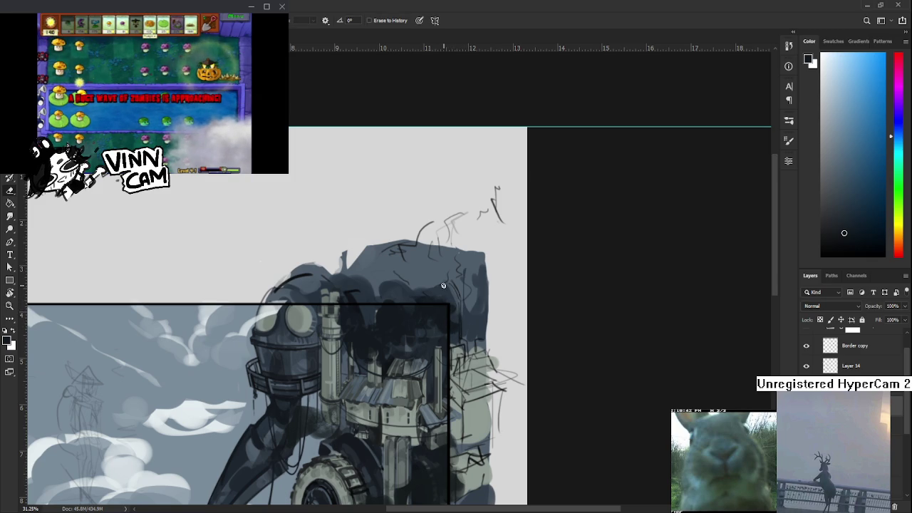
key(b)
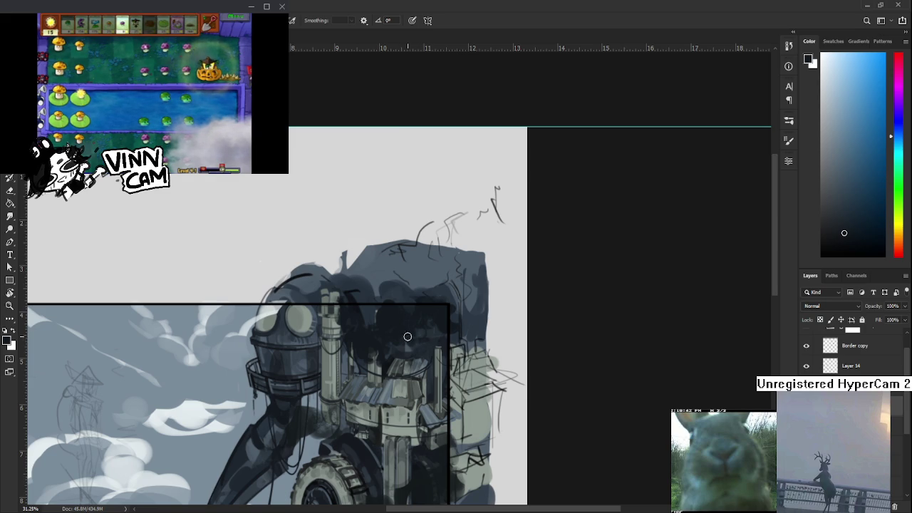
key(e)
key(b)
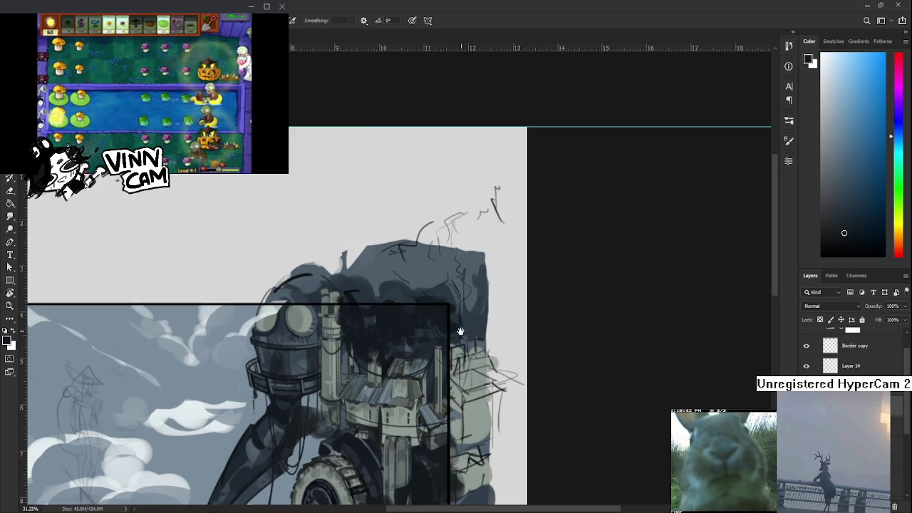
Step: Toggle the smoke layer to compare, then select an oval around the dark smoke
drag(461, 326, 457, 334)
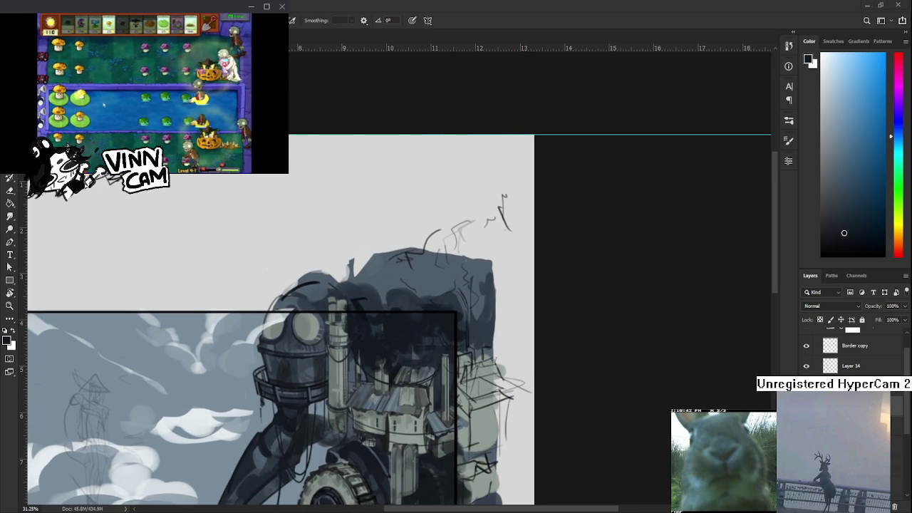
key(ctrl+comma)
key(ctrl+comma)
key(ctrl+comma)
key(ctrl+comma)
key(ctrl+comma)
key(ctrl+comma)
key(m)
drag(520, 396, 271, 247)
Step: Free-transform the selected smoke, skewing its right side down and stretching it wider, then commit
key(ctrl+t)
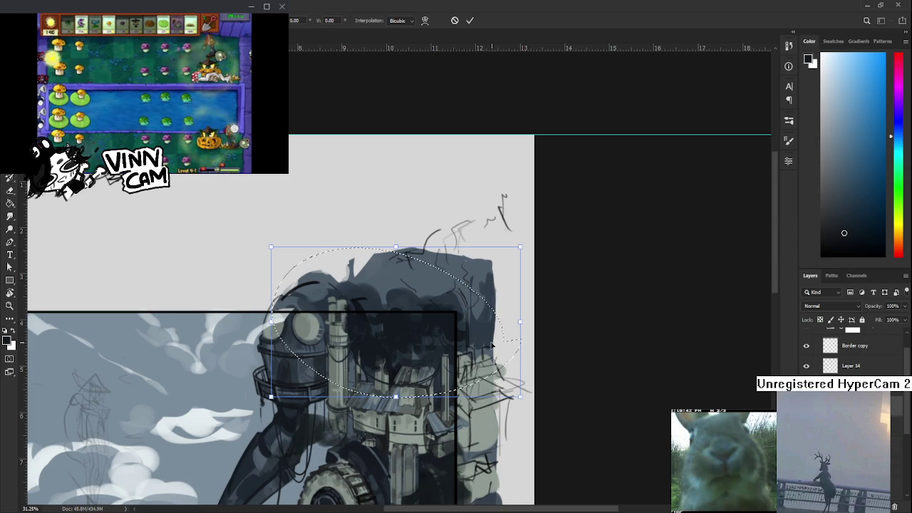
mouse_move(513, 331)
mouse_down()
mouse_move(492, 349)
mouse_move(499, 345)
mouse_up()
drag(502, 270, 538, 256)
mouse_move(502, 419)
mouse_down()
mouse_move(555, 424)
mouse_move(539, 423)
mouse_up()
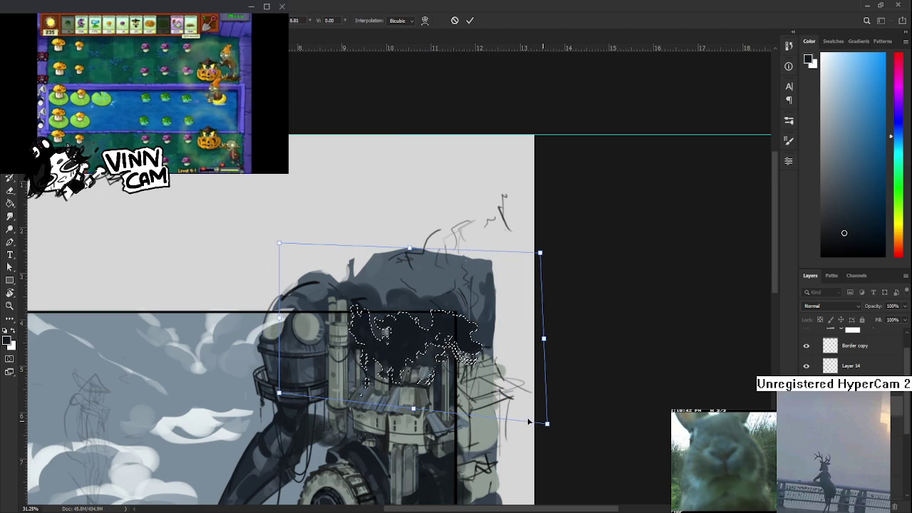
key(Return)
scroll(451, 347, up, 1)
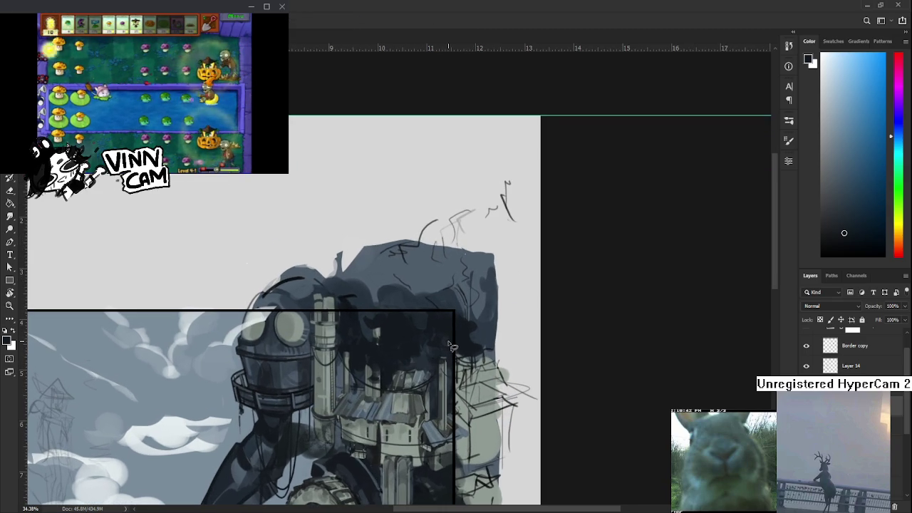
Step: Set a dark blue-grey paint colour sampled from the smoke, then lasso the smoke again
key(b)
alt+click(382, 298)
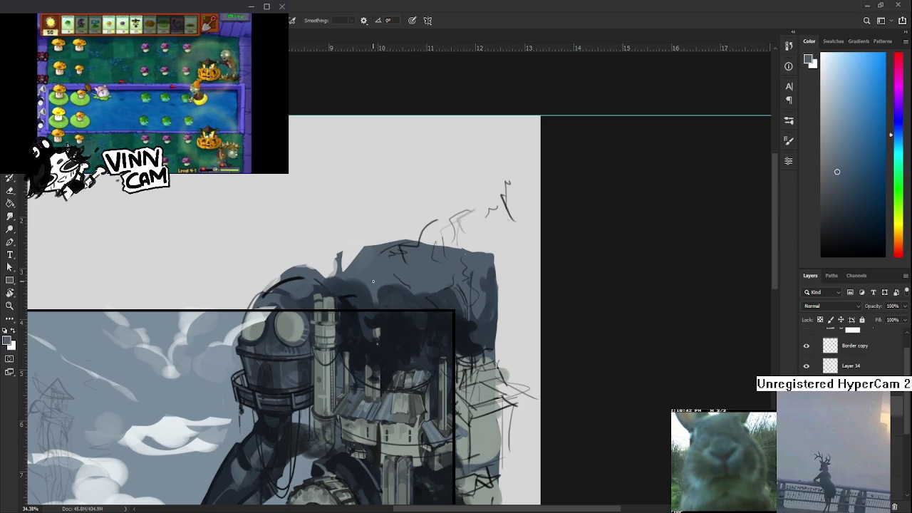
alt+click(353, 351)
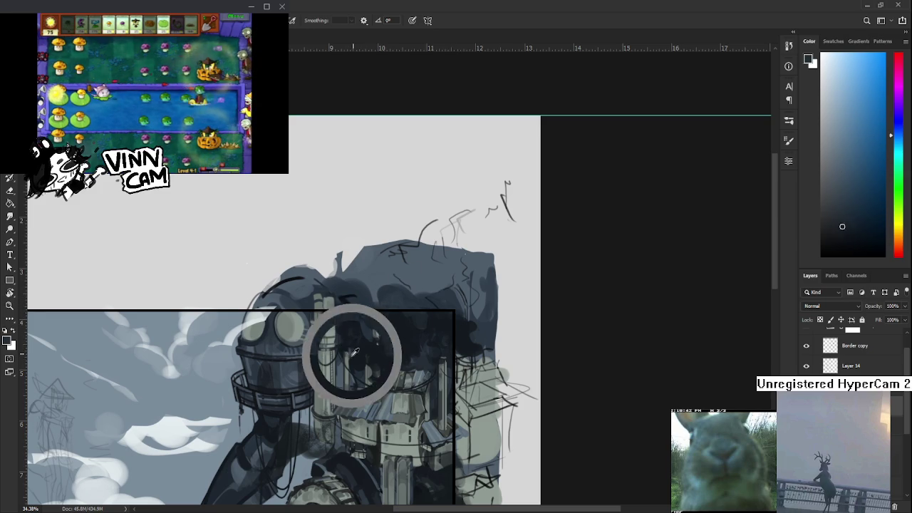
alt+click(353, 360)
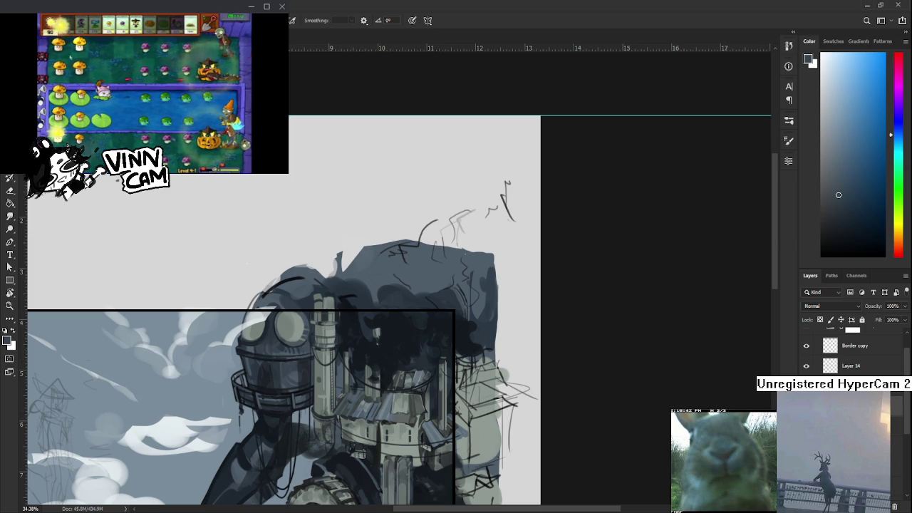
key(ctrl+z)
key(ctrl+z)
key(ctrl+z)
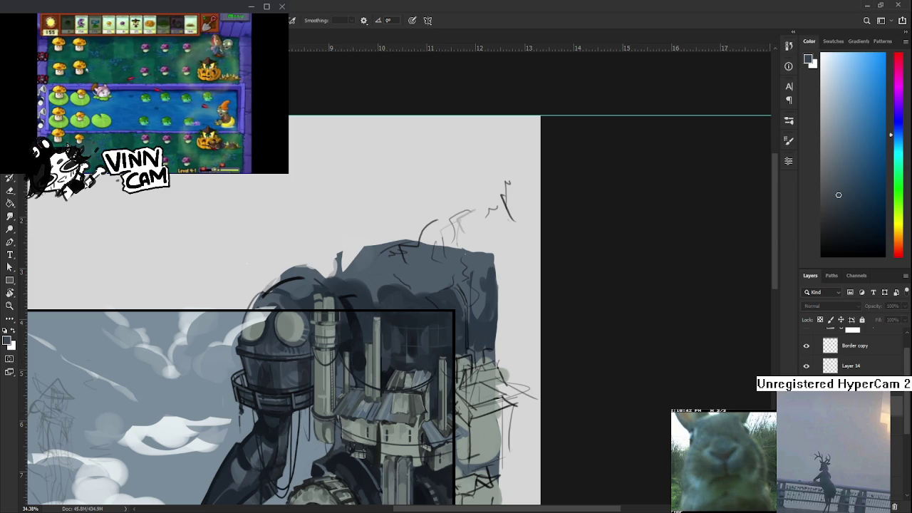
key(ctrl+z)
key(ctrl+z)
key(ctrl+z)
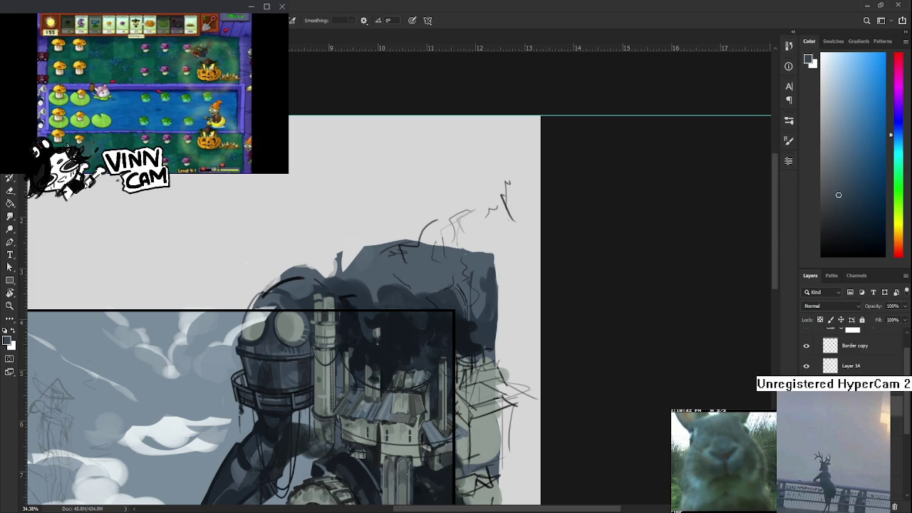
drag(525, 340, 507, 343)
Step: Skew the lassoed smoke so its right side drops, commit it, and recentre the towers
key(ctrl+t)
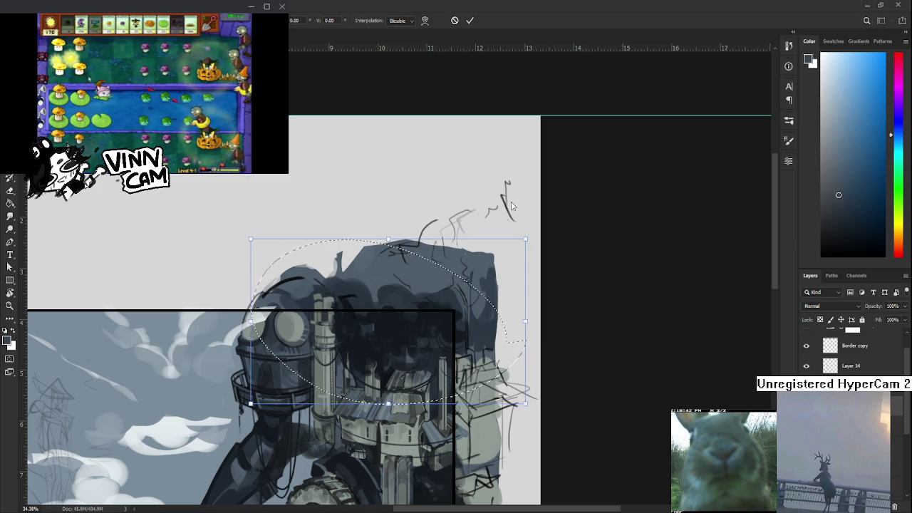
drag(525, 321, 522, 346)
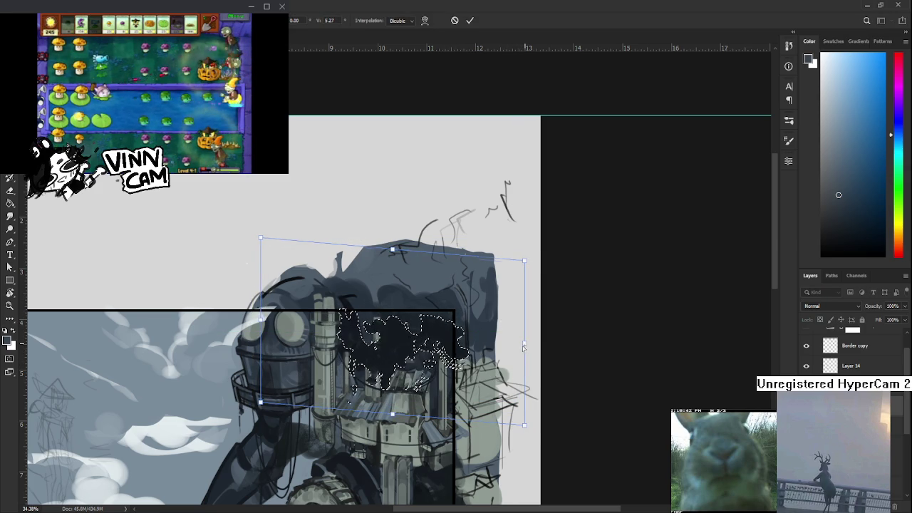
key(Return)
key(b)
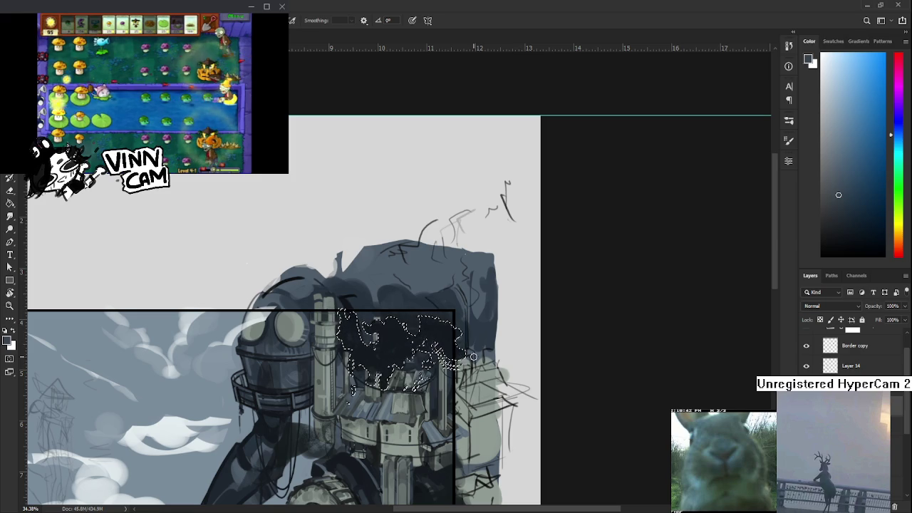
scroll(472, 355, up, 2)
key(ctrl+z)
key(ctrl+z)
drag(441, 394, 534, 418)
Step: Sample darker colours, hide the smoke layer to compare, and select the Border copy layer
alt+click(428, 339)
alt+click(428, 376)
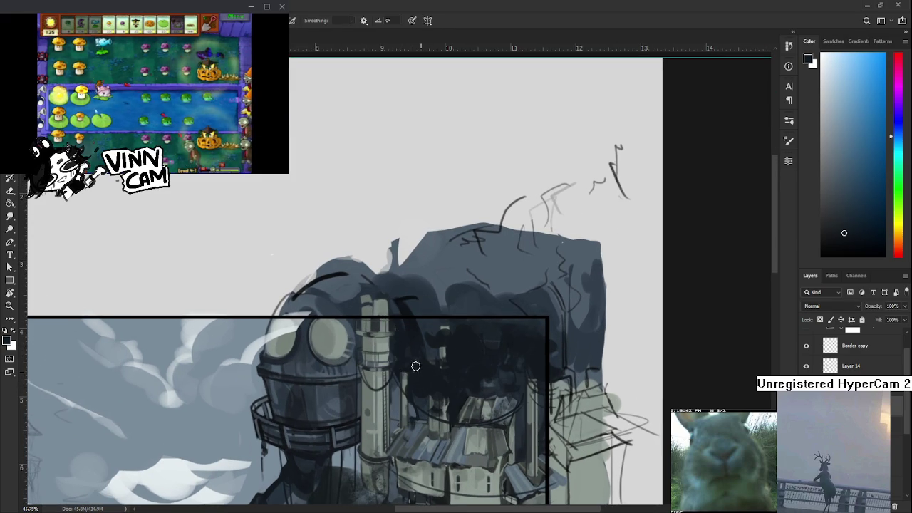
key(ctrl+comma)
key(ctrl+comma)
key(ctrl+comma)
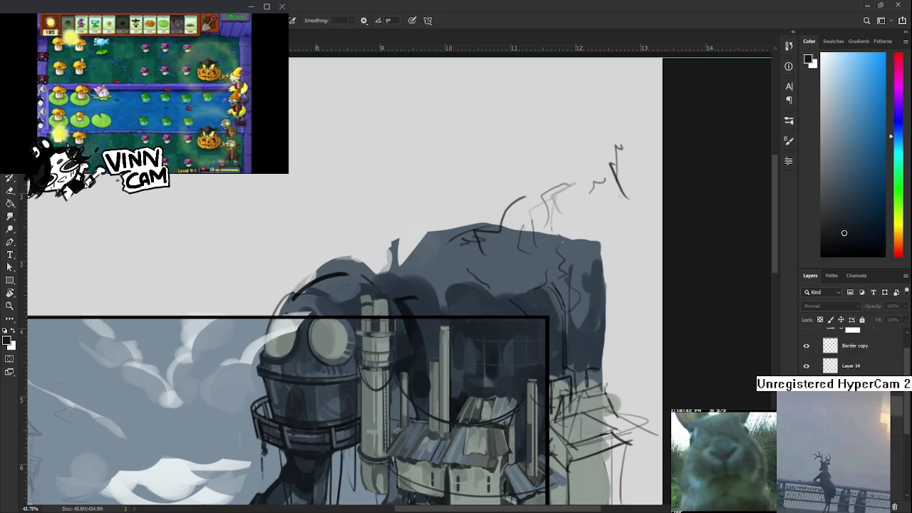
scroll(419, 285, down, 1)
scroll(419, 285, down, 1)
scroll(799, 370, up, 1)
click(801, 371)
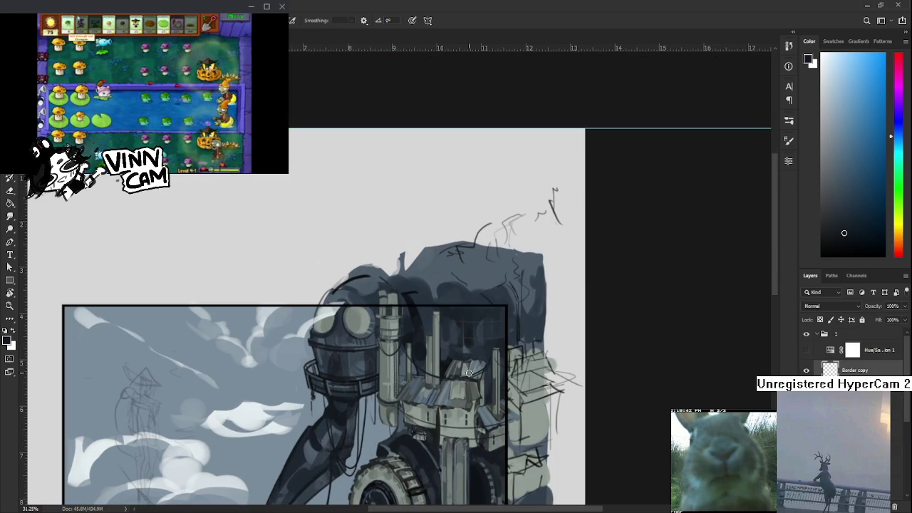
Step: Marquee the central tower area onto a new layer and sample tower blue-greys
key(m)
drag(403, 332, 471, 384)
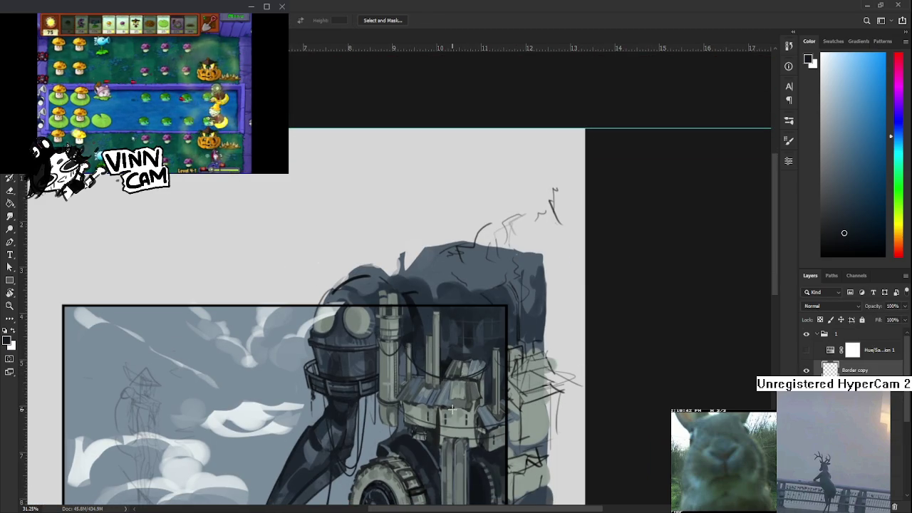
key(ctrl+j)
key(b)
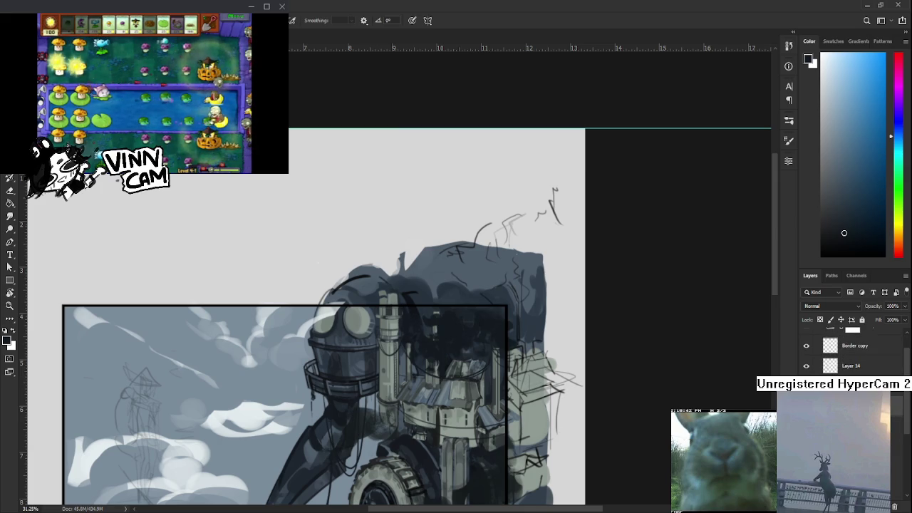
alt+click(421, 345)
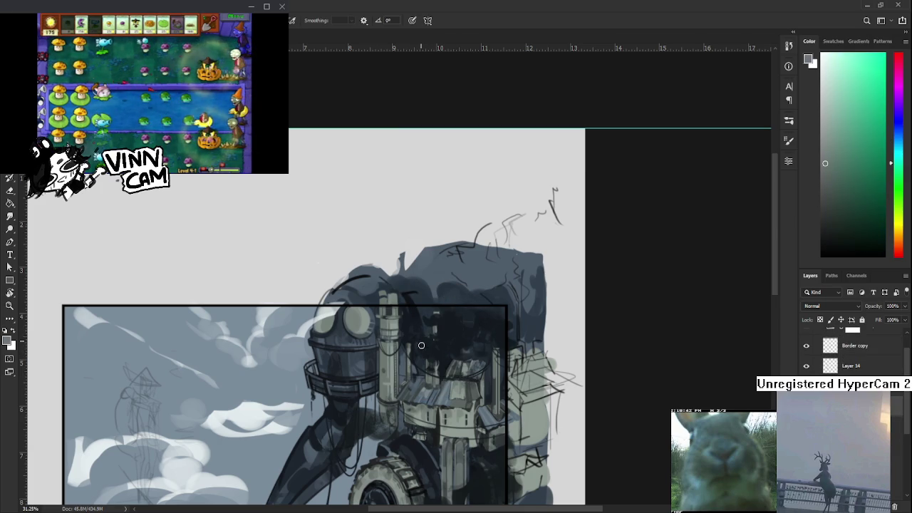
alt+click(426, 339)
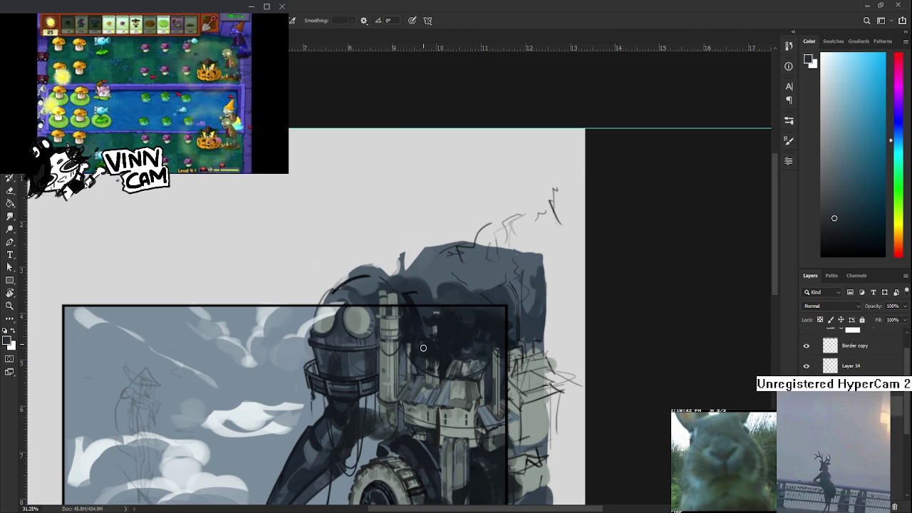
Step: Sample mid and dark blue-greys from the tower and paint dark strokes over it
alt+click(426, 340)
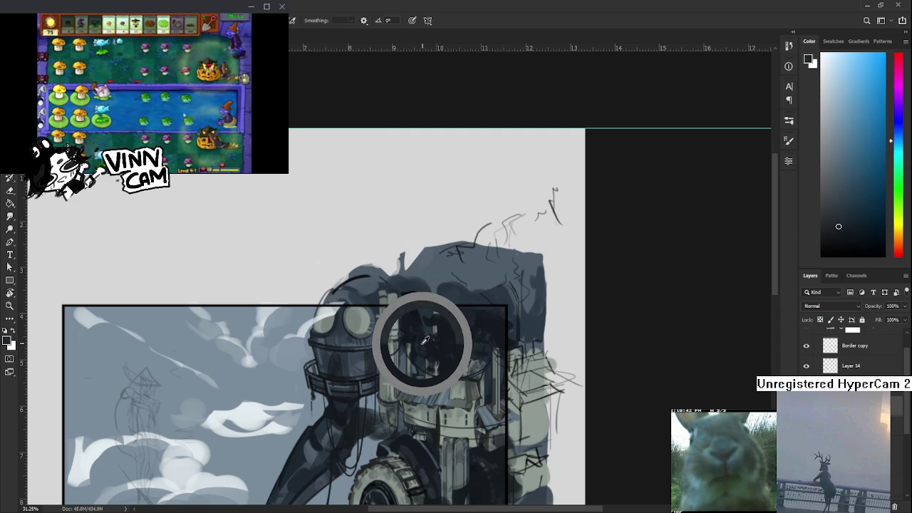
alt+click(423, 342)
alt+click(420, 340)
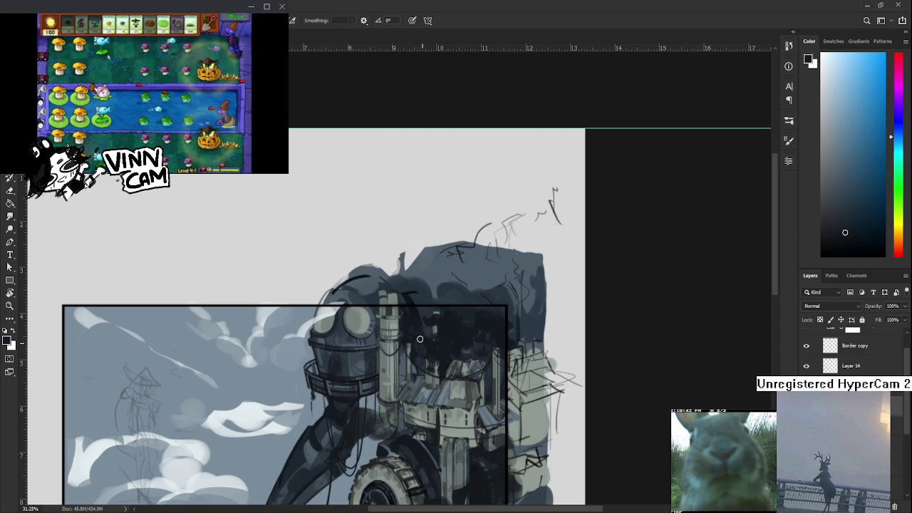
alt+click(428, 343)
alt+click(431, 348)
alt+click(427, 351)
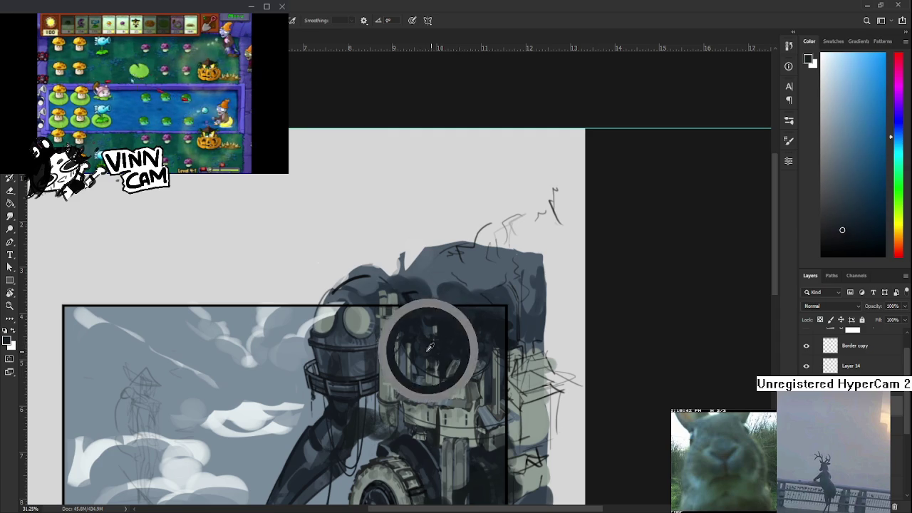
alt+click(457, 301)
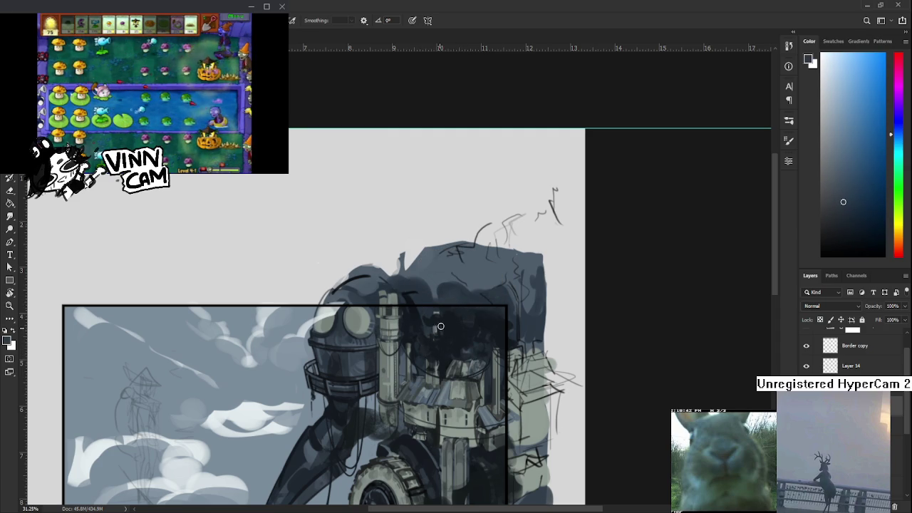
alt+click(444, 324)
alt+click(446, 320)
drag(446, 320, 439, 325)
Step: Alternate dark smoke and lighter tower colours while shading the top of the central tower
alt+click(448, 340)
alt+click(447, 332)
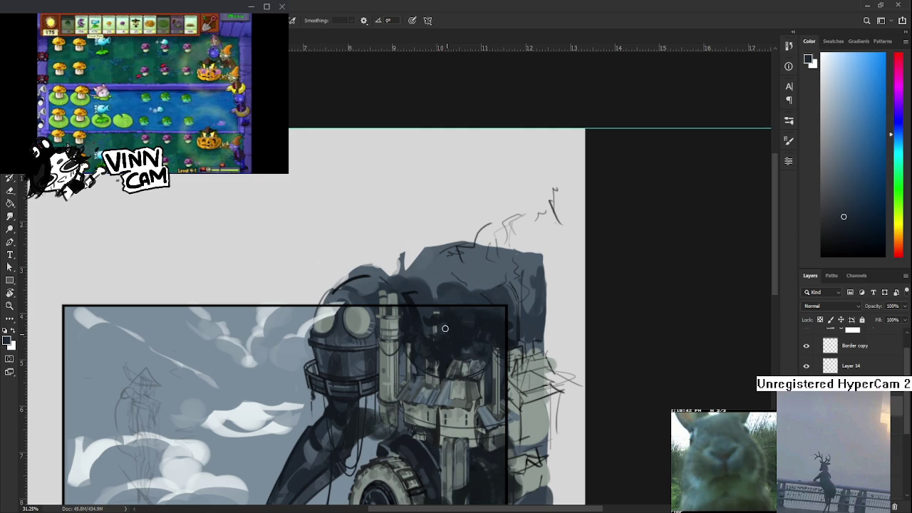
alt+click(448, 334)
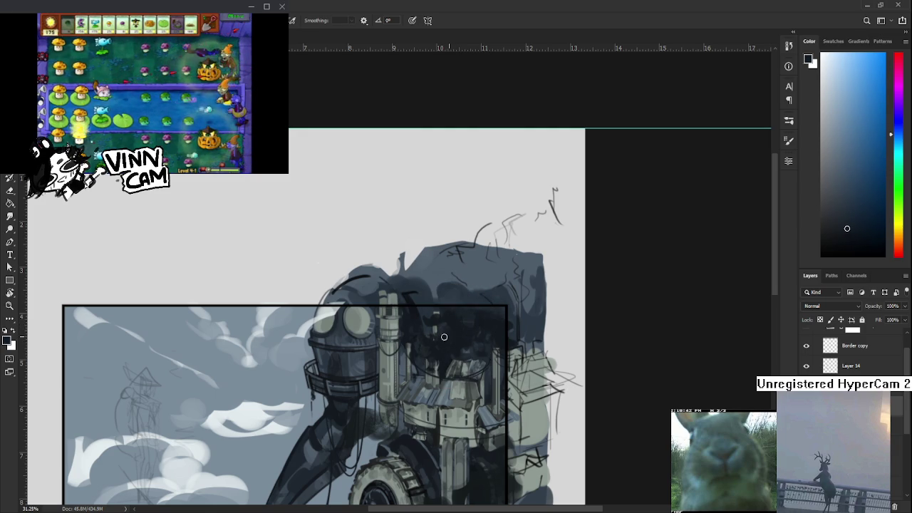
alt+click(449, 329)
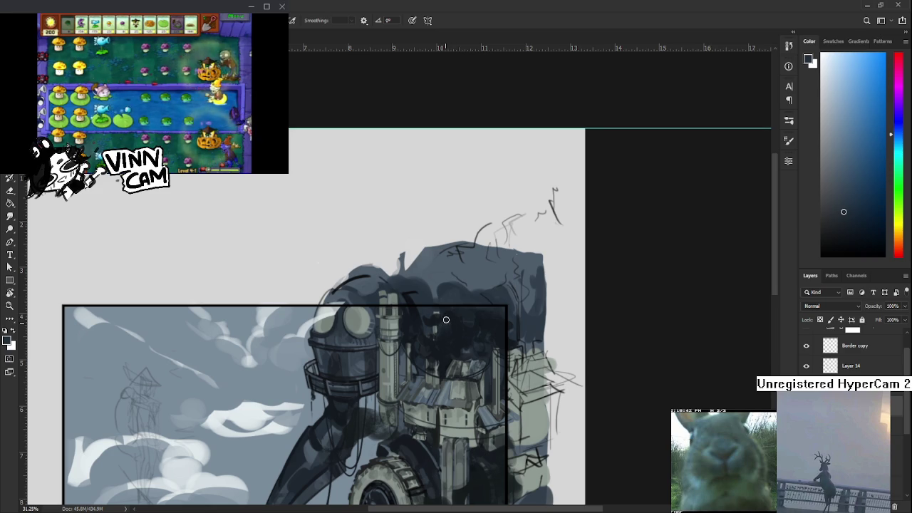
alt+click(459, 326)
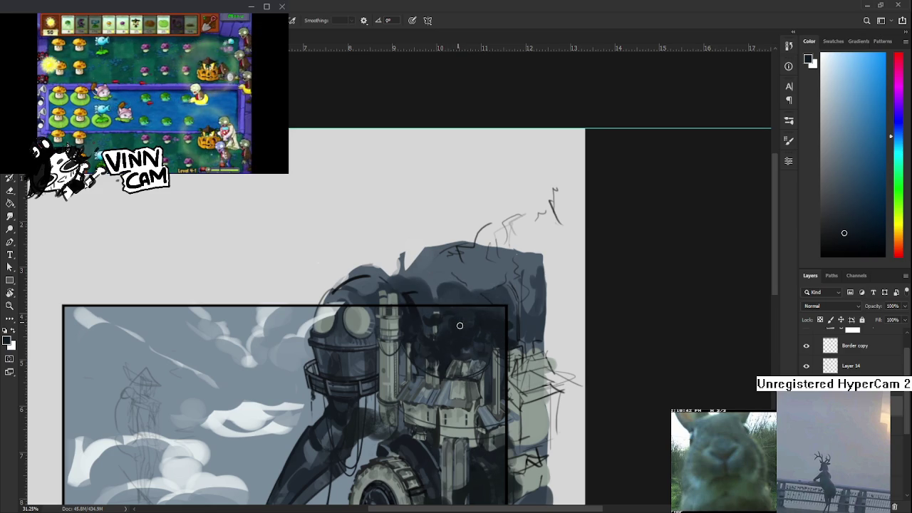
alt+click(454, 321)
alt+click(453, 319)
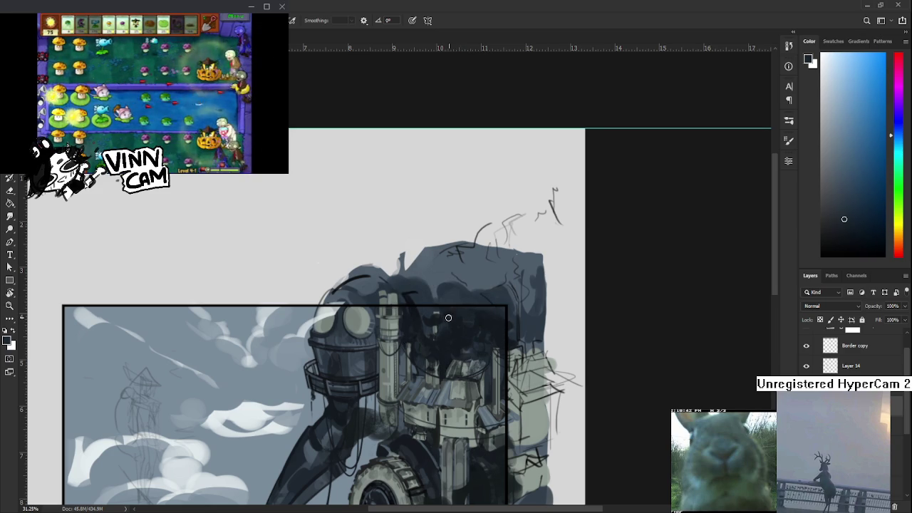
alt+click(453, 317)
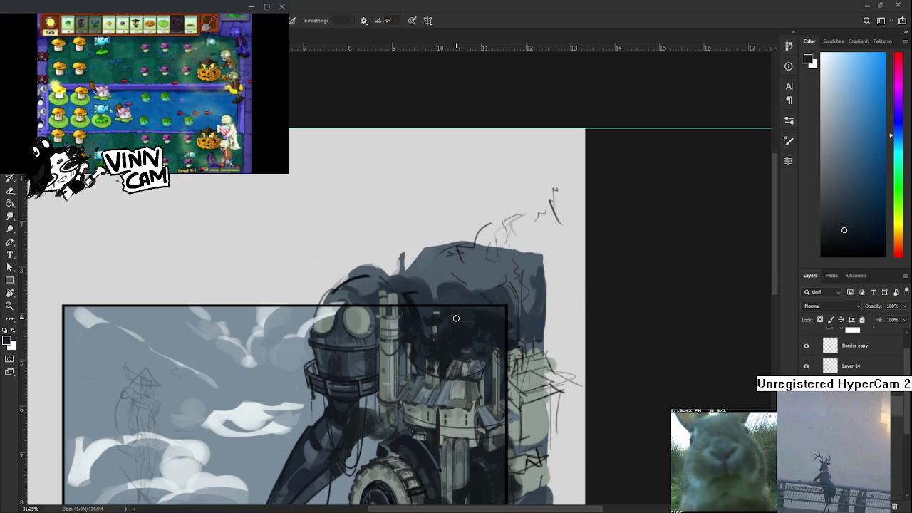
alt+click(450, 313)
alt+click(412, 315)
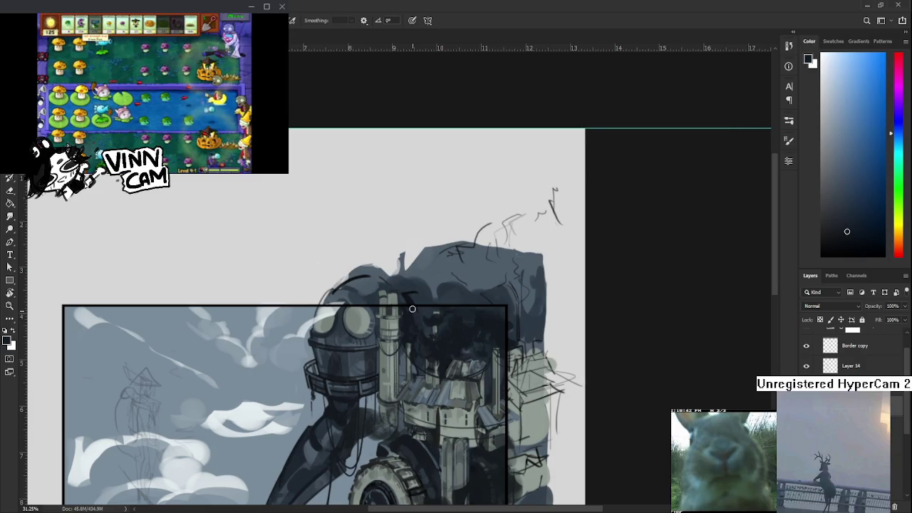
Step: Shade the tower's left side with sampled dark smoke and lighter tower tones
alt+click(417, 326)
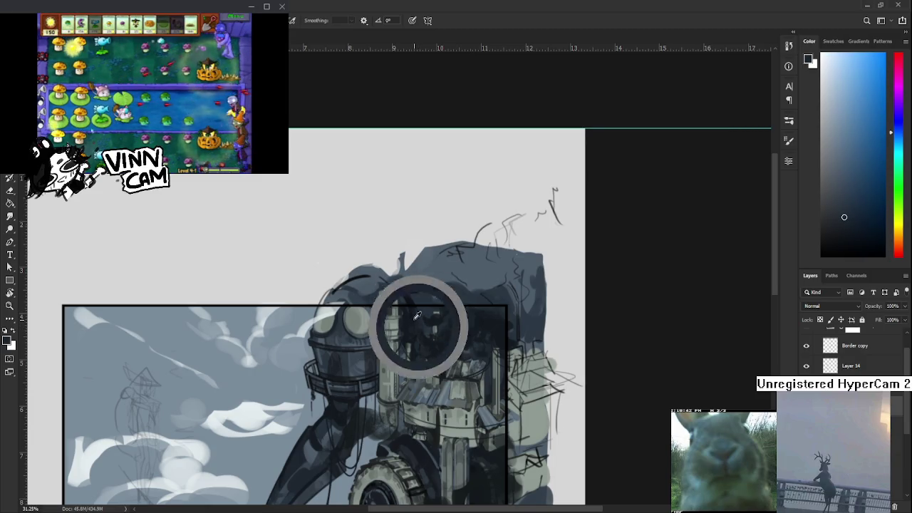
alt+click(419, 319)
alt+click(411, 321)
alt+click(415, 319)
alt+click(416, 321)
alt+click(417, 322)
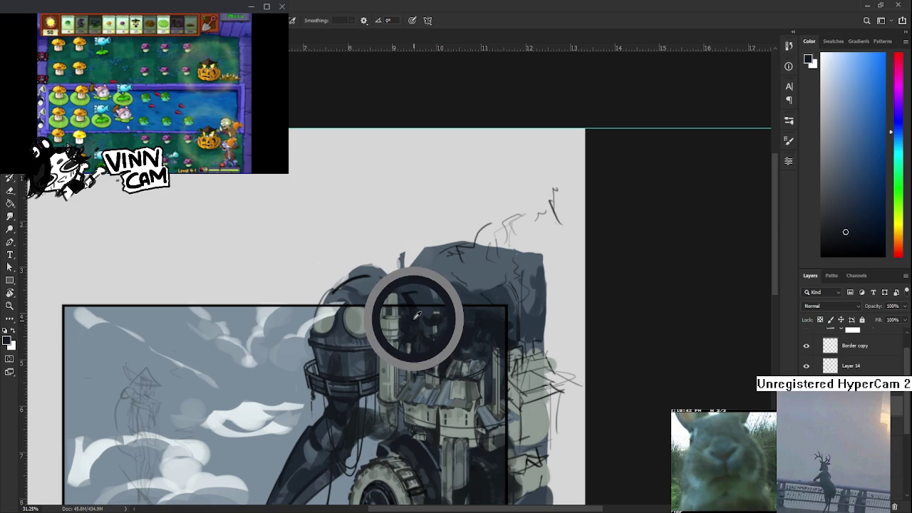
alt+click(417, 317)
alt+click(416, 321)
drag(413, 311, 418, 332)
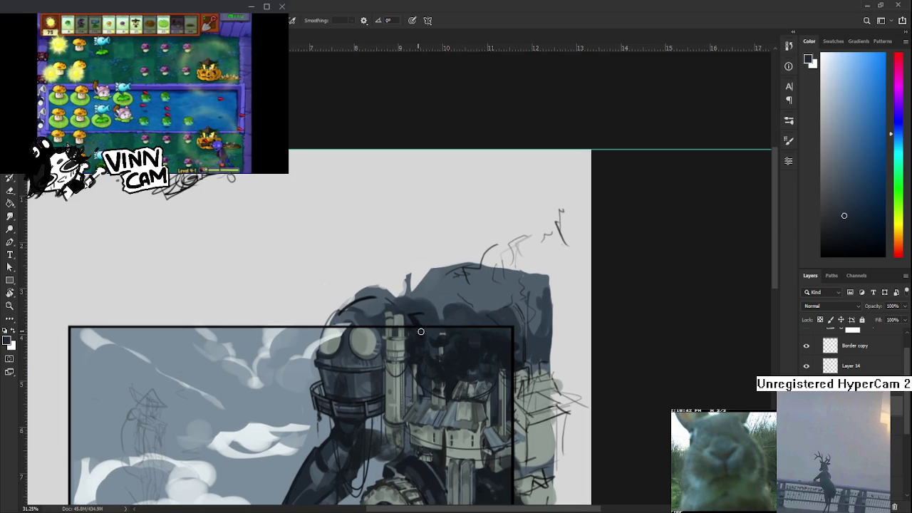
Step: Build up dark smoke strokes across the central tower, sampling darker blue-greys as you go
alt+click(419, 333)
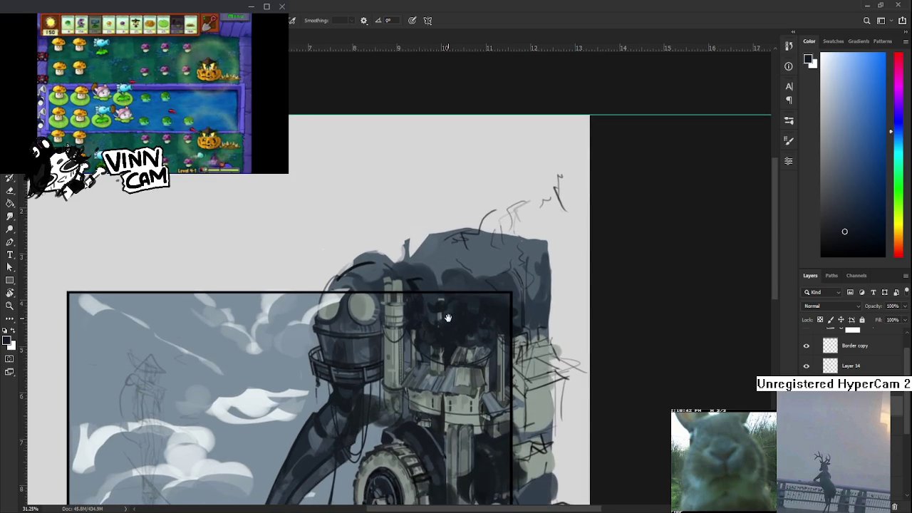
drag(432, 355, 432, 337)
alt+click(441, 324)
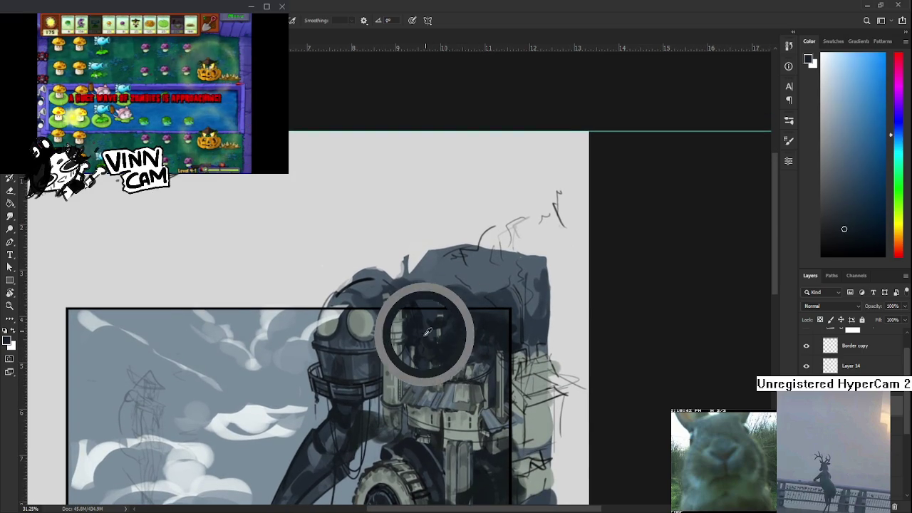
drag(434, 347, 419, 327)
alt+click(437, 322)
alt+click(443, 345)
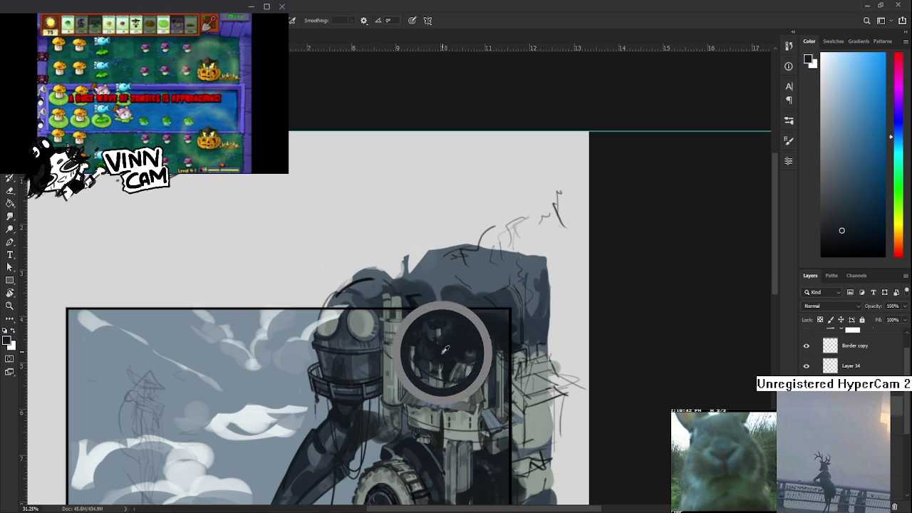
drag(444, 346, 425, 342)
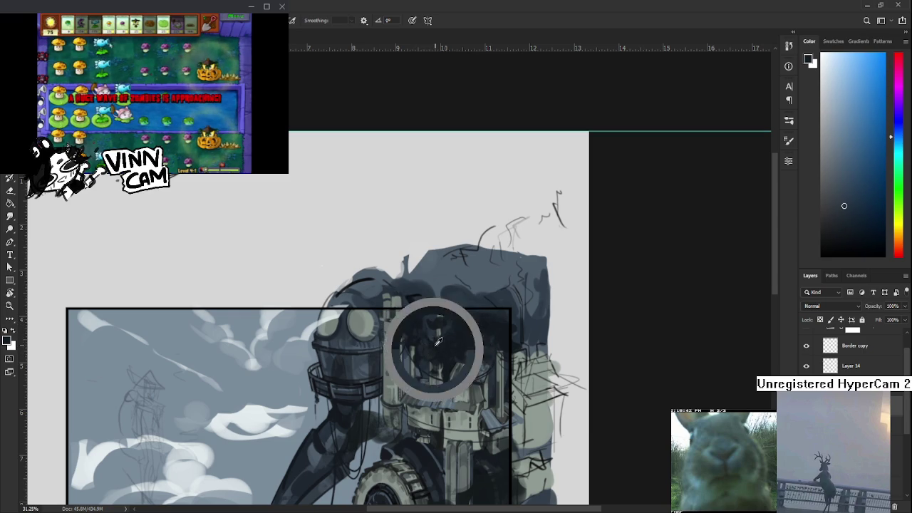
alt+click(437, 346)
alt+click(429, 338)
Step: Add lighter grey strokes picking out the central tower tops within the dark smoke
alt+click(425, 335)
drag(424, 336, 419, 323)
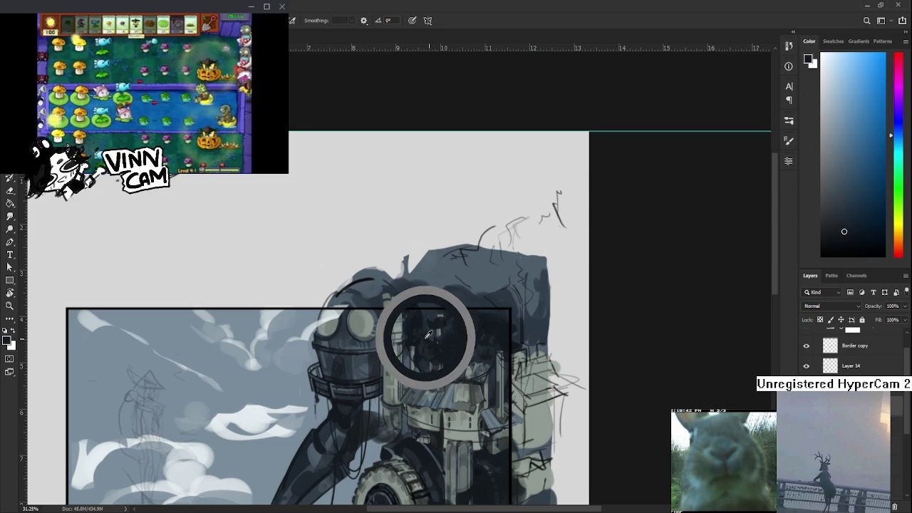
alt+click(420, 323)
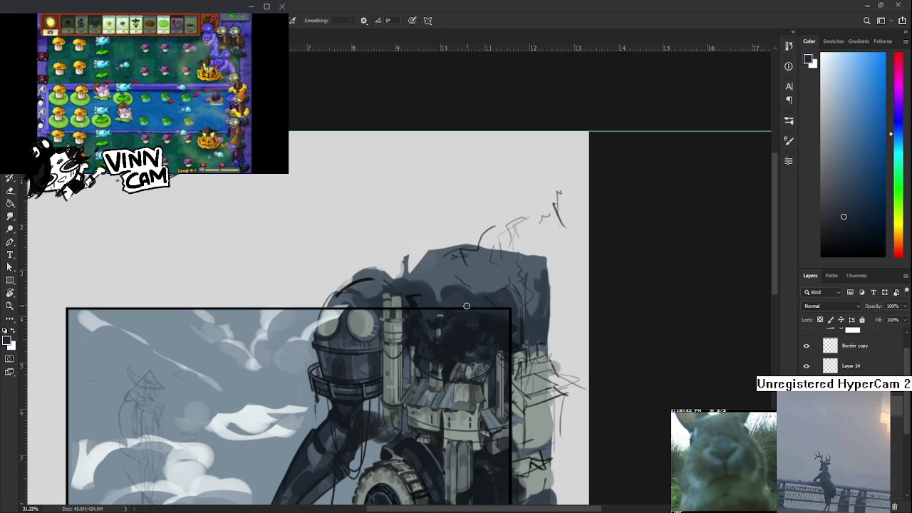
alt+click(435, 346)
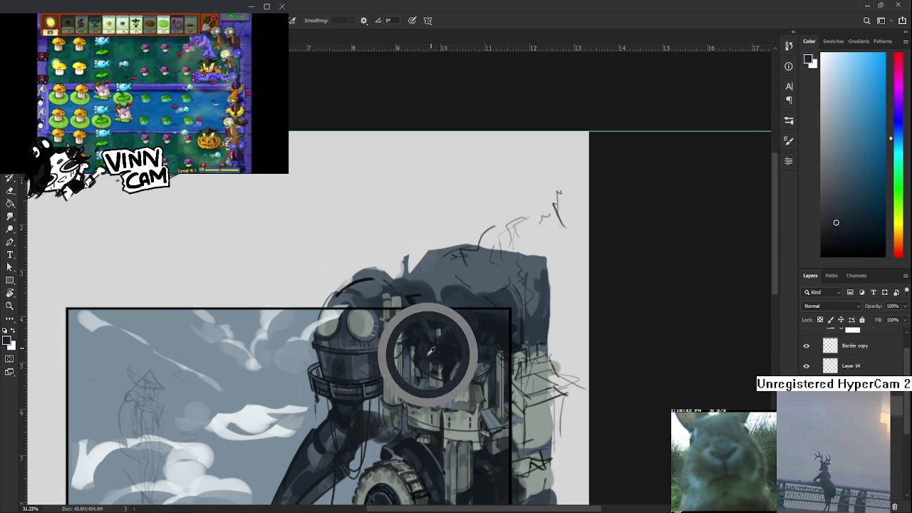
alt+click(464, 325)
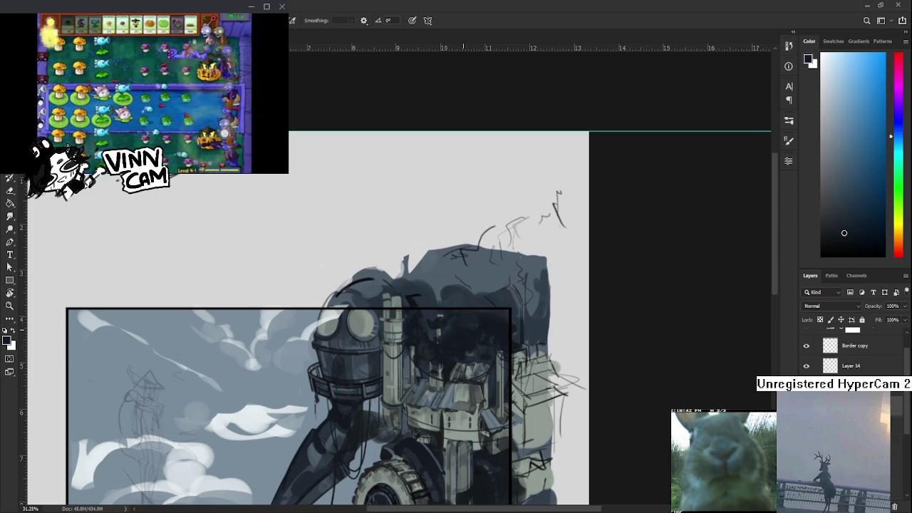
alt+click(466, 321)
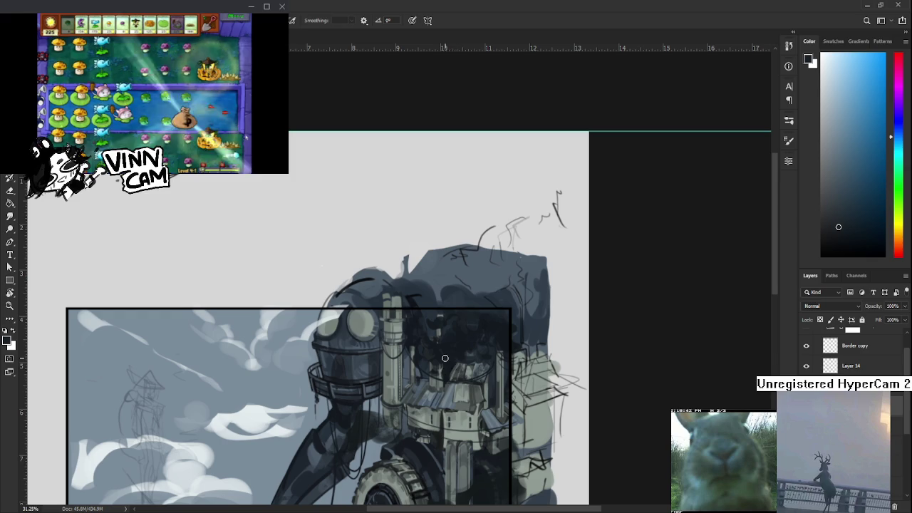
alt+click(417, 326)
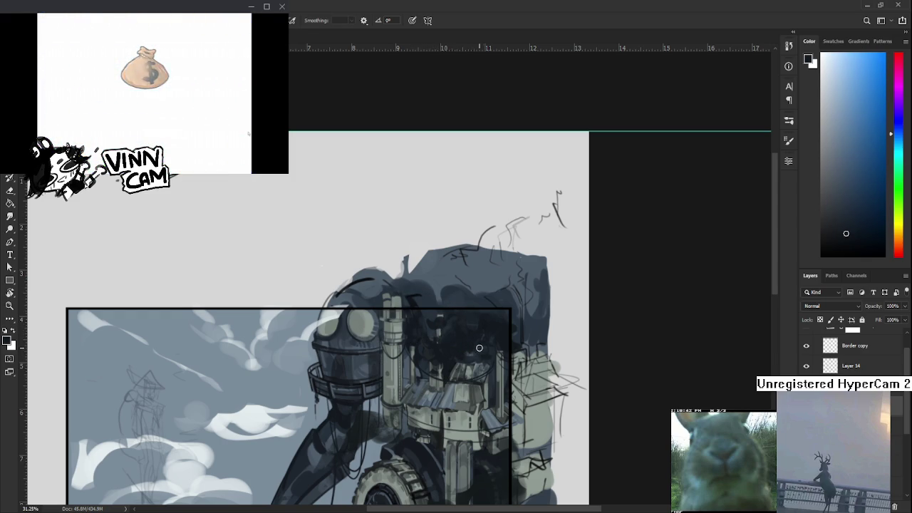
alt+click(469, 367)
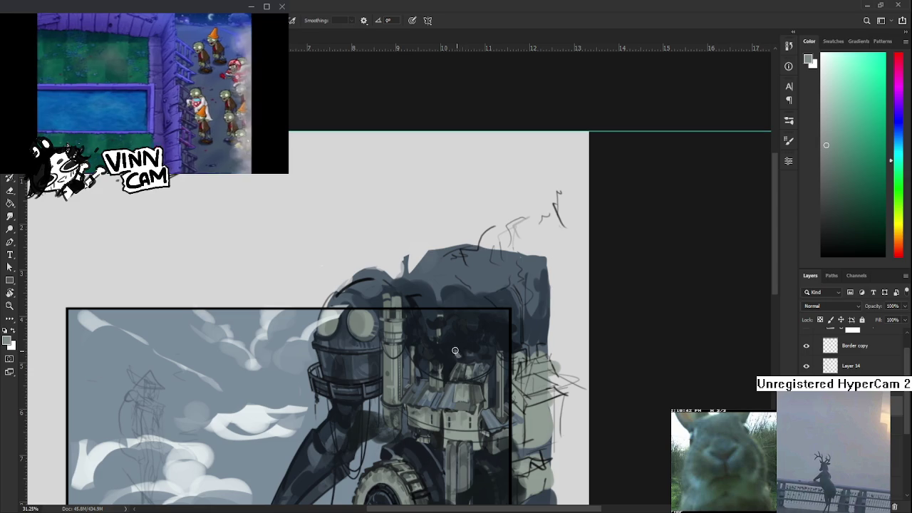
alt+click(460, 346)
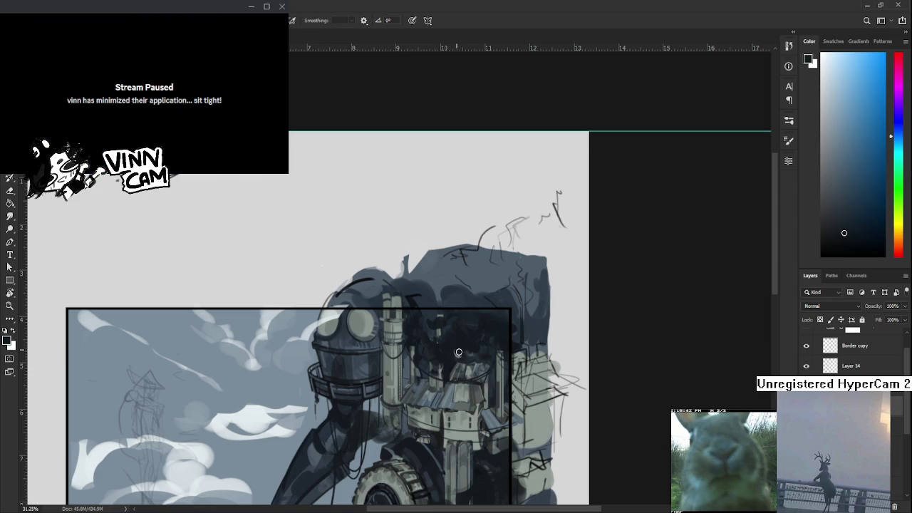
Step: Sample dark blues from the tower and smoke, then paint a dark smoke stroke behind the towers
alt+click(458, 353)
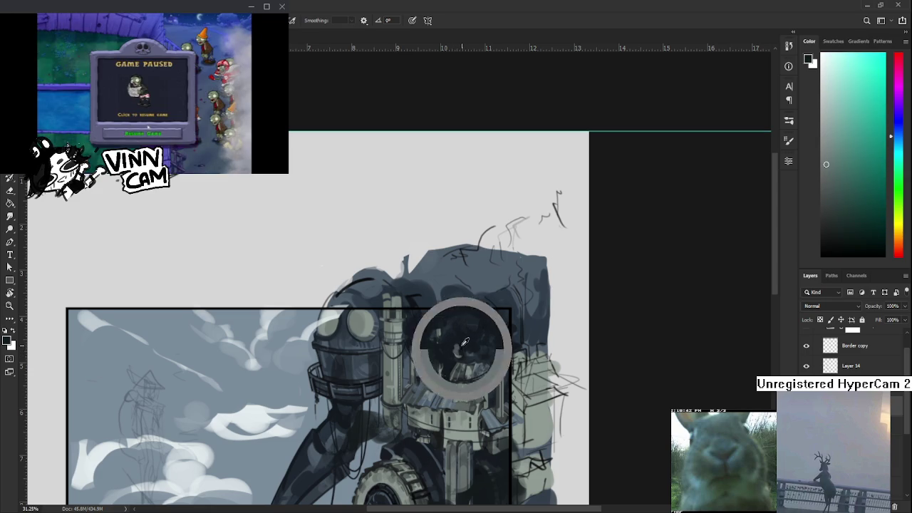
alt+click(462, 353)
drag(462, 352, 457, 357)
alt+click(451, 356)
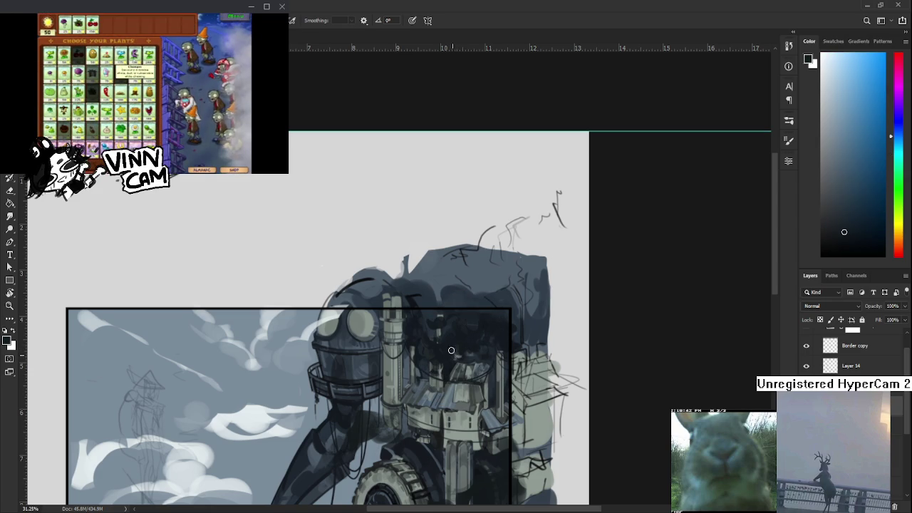
alt+click(460, 356)
alt+click(465, 348)
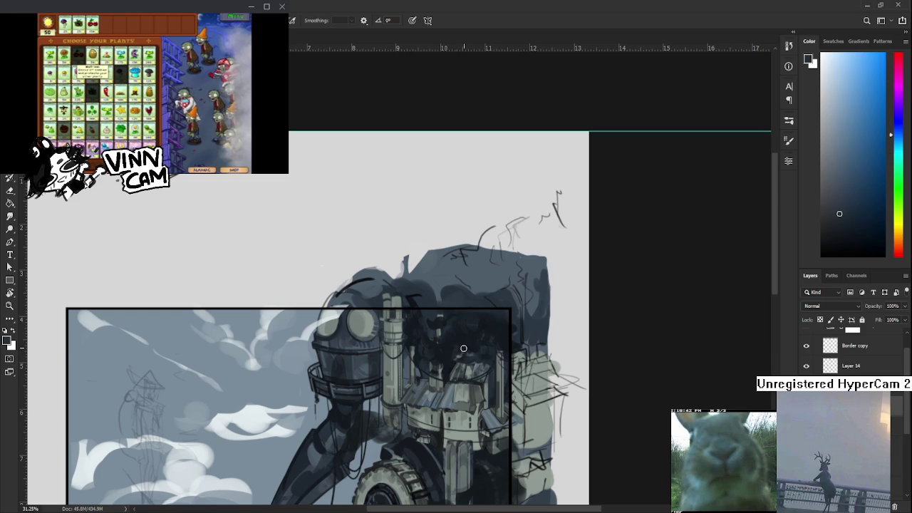
alt+click(457, 347)
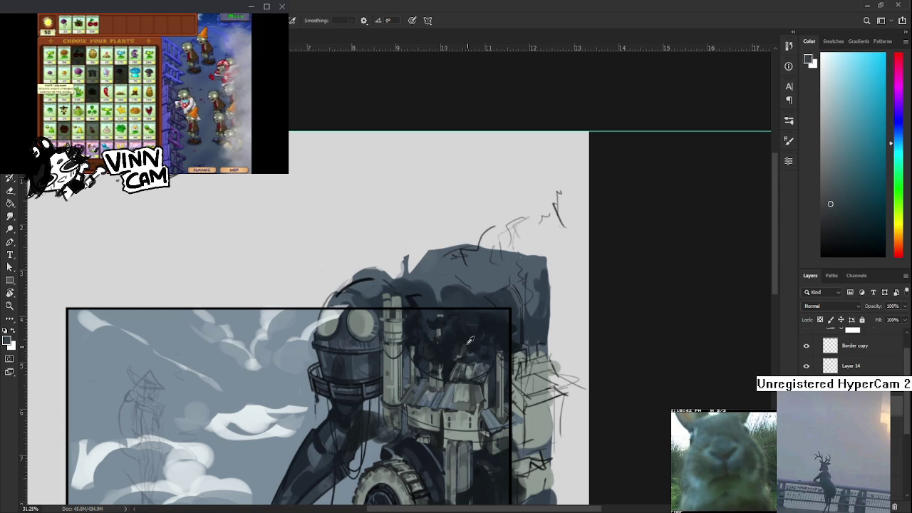
alt+click(462, 343)
alt+click(461, 349)
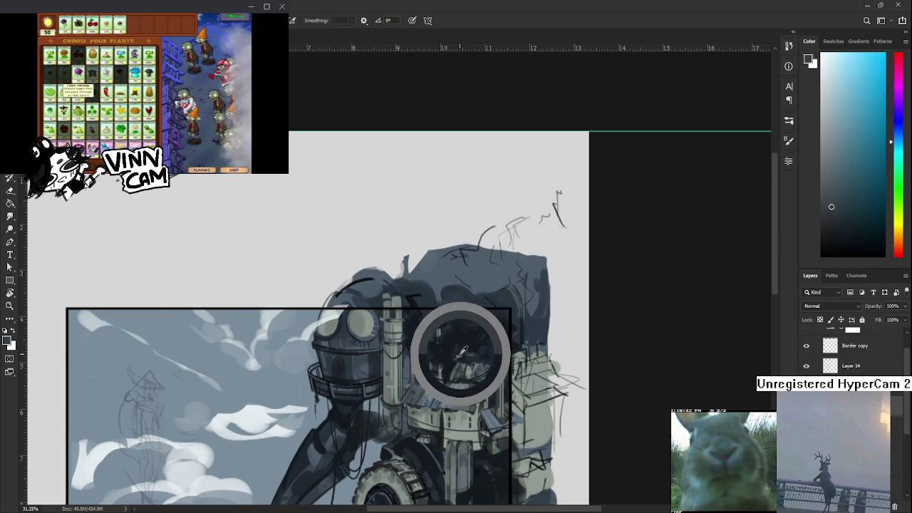
alt+click(460, 351)
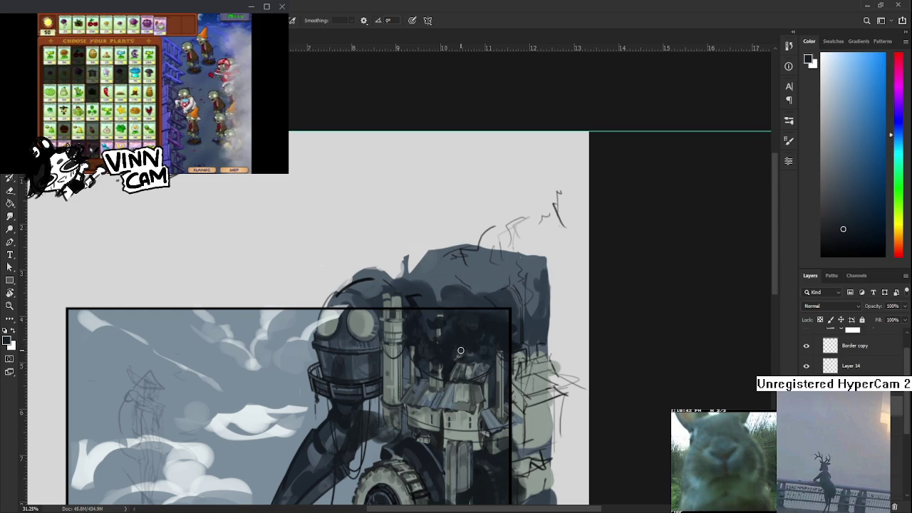
alt+click(462, 351)
alt+click(461, 352)
drag(462, 352, 458, 357)
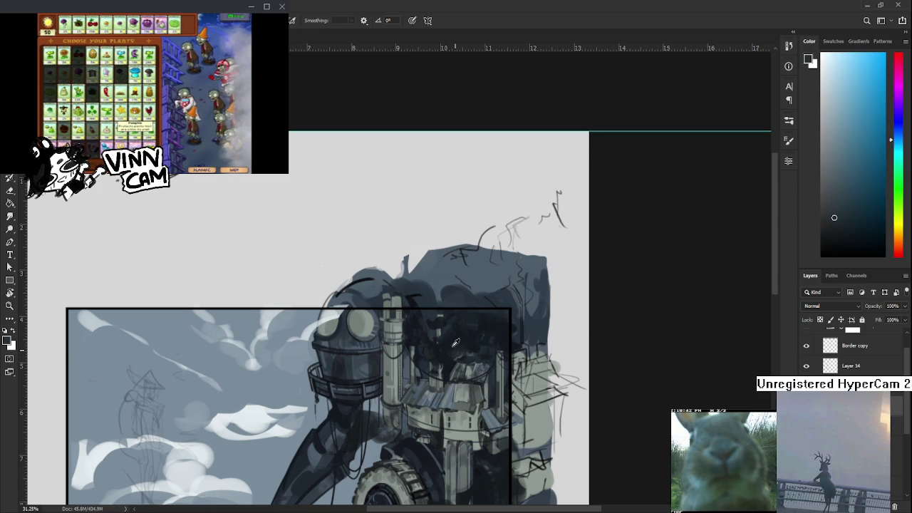
Step: Build up more smoke billows using freshly sampled darker and lighter blues from the canvas
alt+click(455, 350)
alt+click(458, 352)
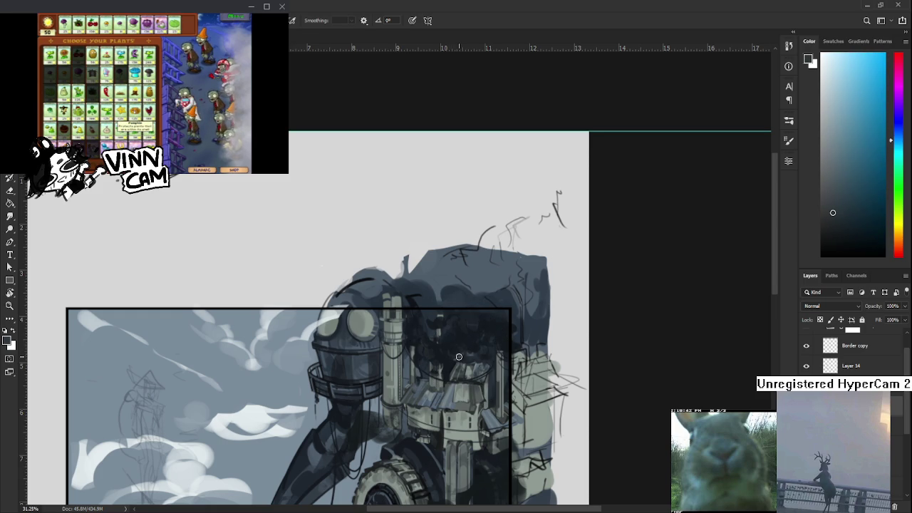
alt+click(451, 351)
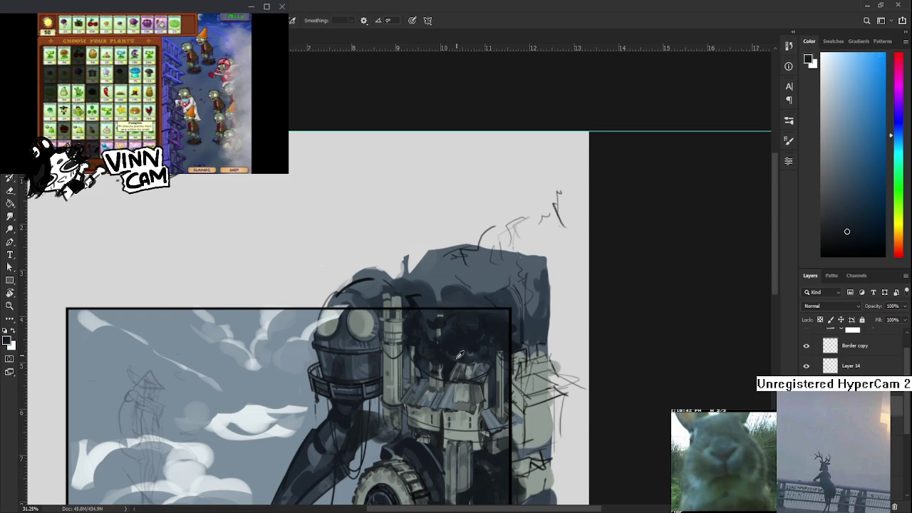
alt+click(455, 358)
alt+click(456, 350)
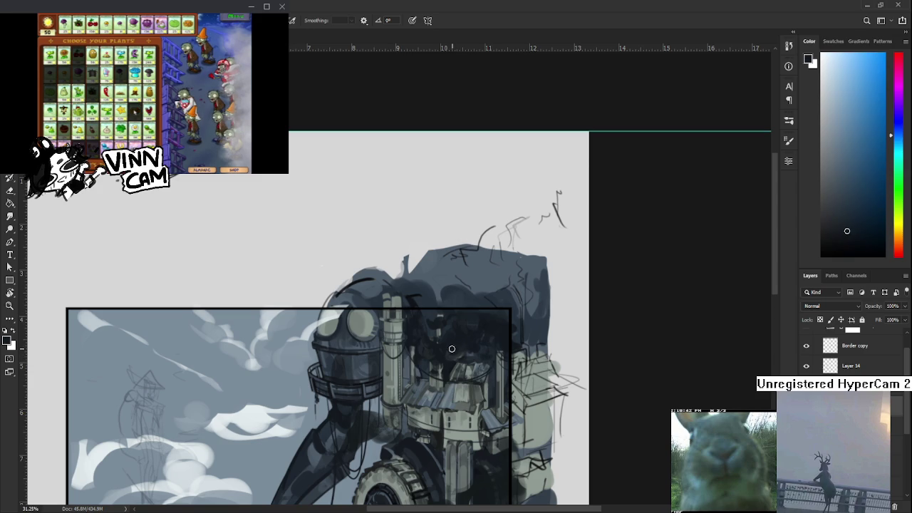
alt+click(459, 354)
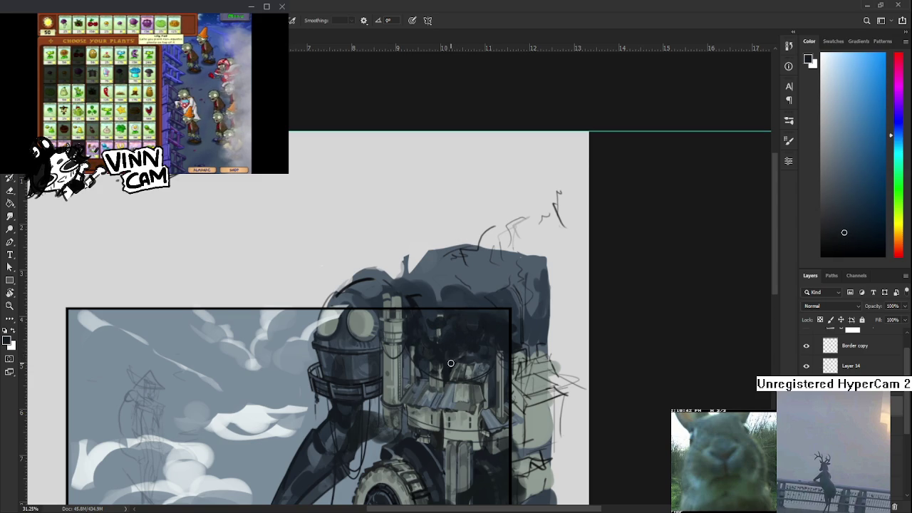
alt+click(464, 350)
alt+click(462, 354)
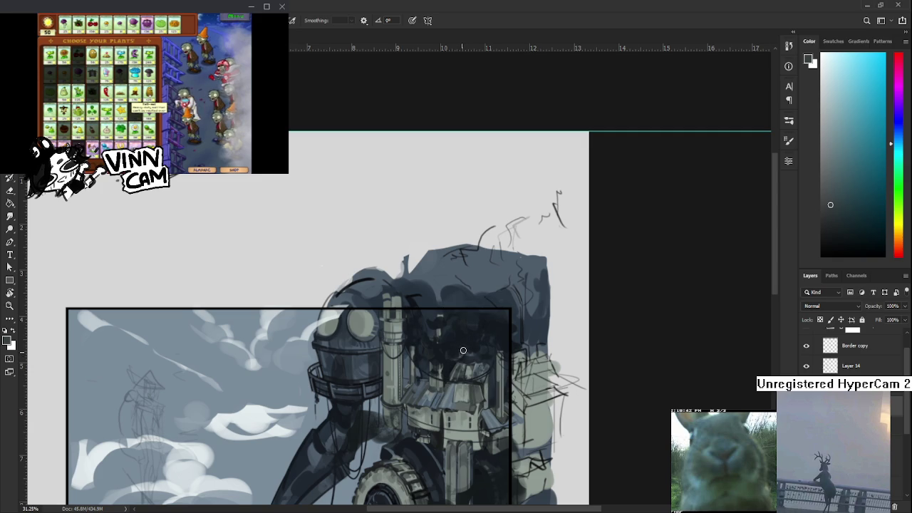
alt+click(465, 350)
alt+click(469, 346)
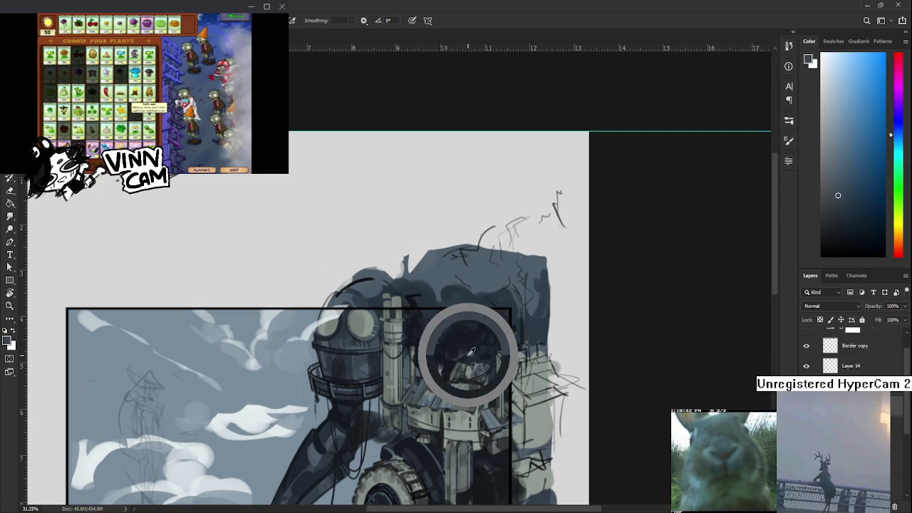
alt+click(470, 348)
alt+click(471, 349)
alt+click(473, 348)
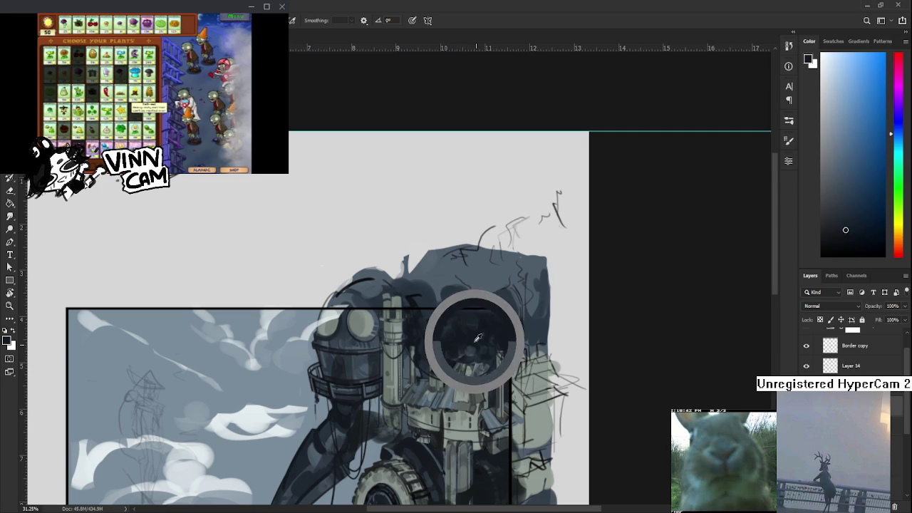
alt+click(472, 346)
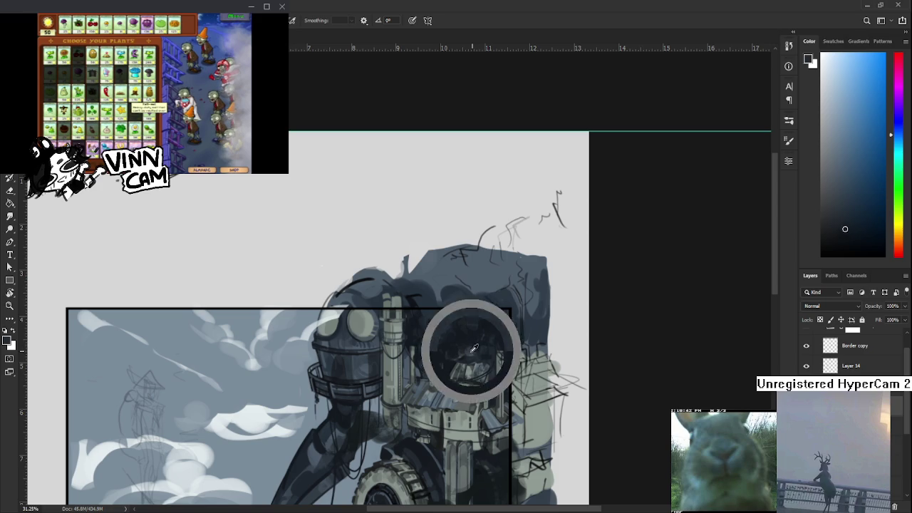
alt+click(474, 346)
alt+click(479, 341)
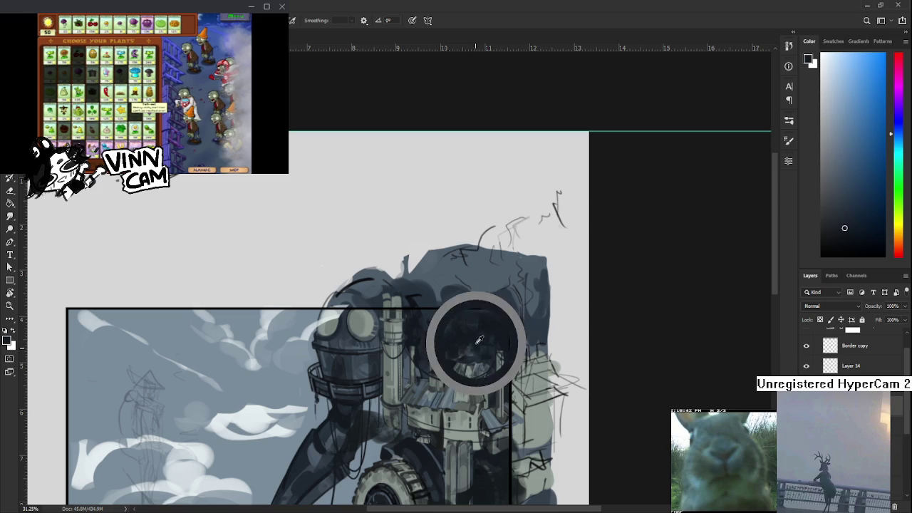
alt+click(471, 348)
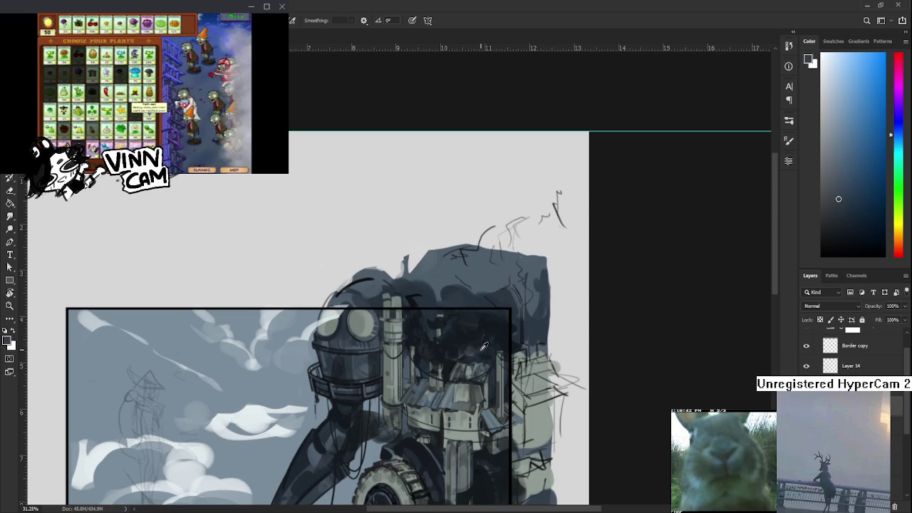
alt+click(474, 347)
alt+click(474, 346)
alt+click(470, 347)
alt+click(469, 346)
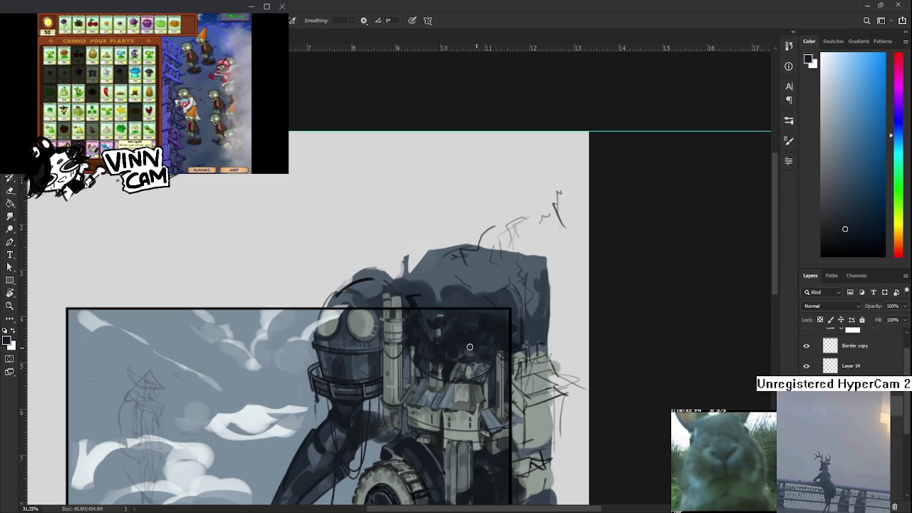
alt+click(474, 348)
alt+click(476, 346)
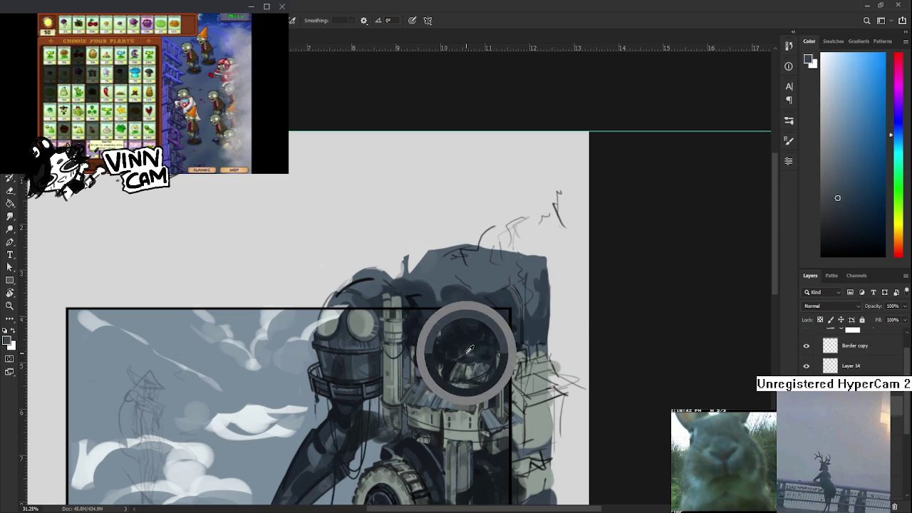
alt+click(465, 346)
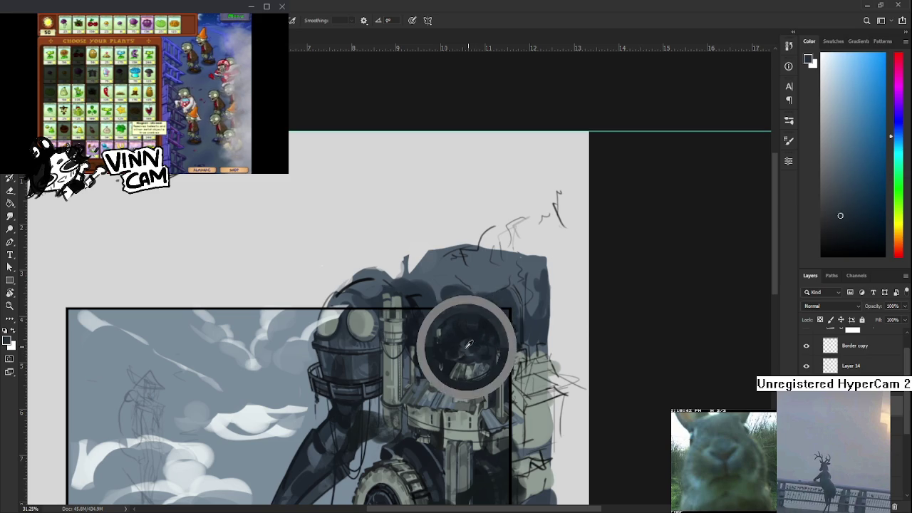
alt+click(467, 340)
alt+click(468, 345)
alt+click(466, 350)
alt+click(472, 345)
alt+click(472, 352)
alt+click(473, 344)
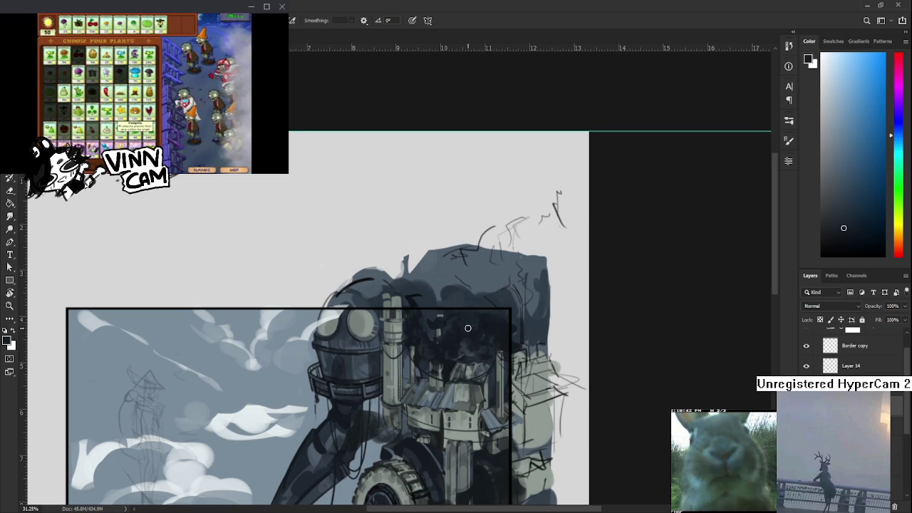
Step: Erase stray smoke marks into broken patches over the rooftops, resampling dark smoke colours
key(e)
key(b)
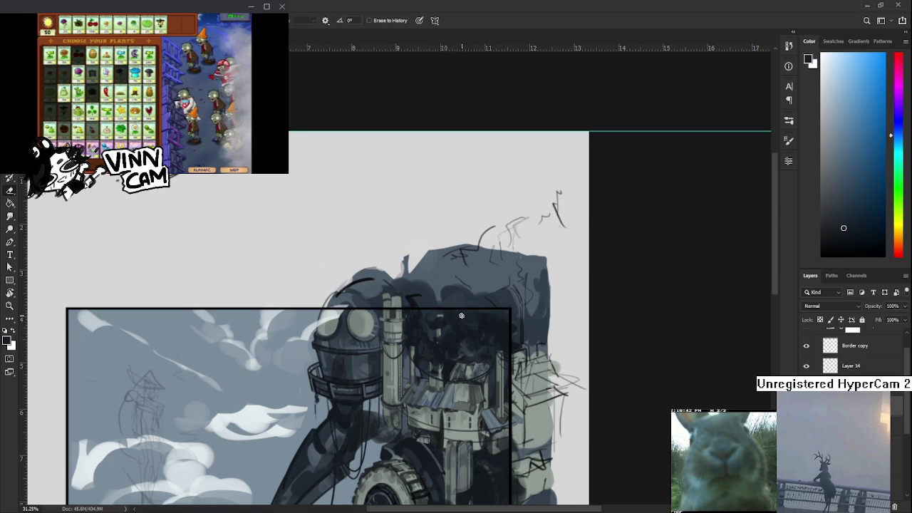
alt+click(455, 359)
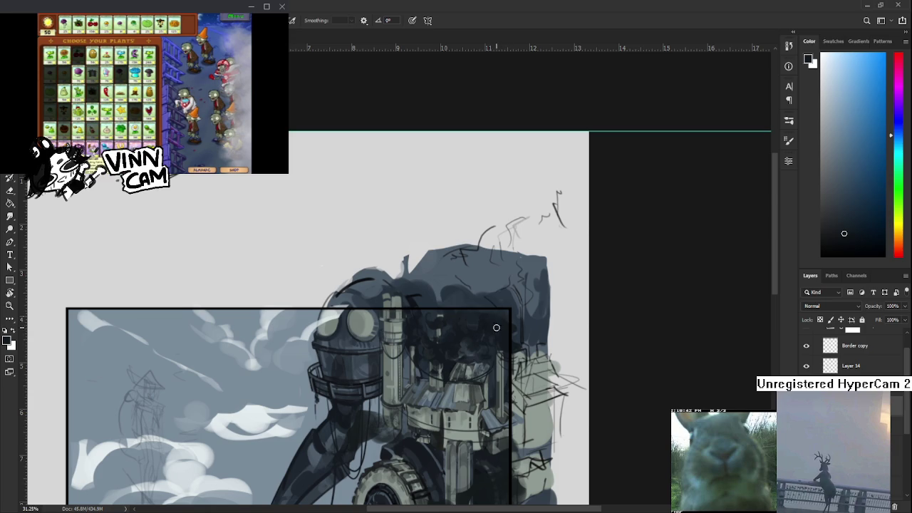
alt+click(495, 315)
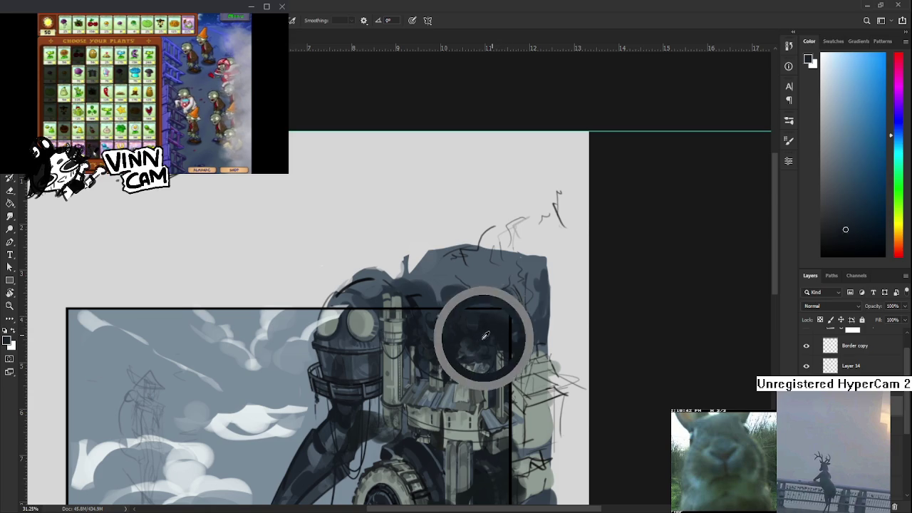
key(e)
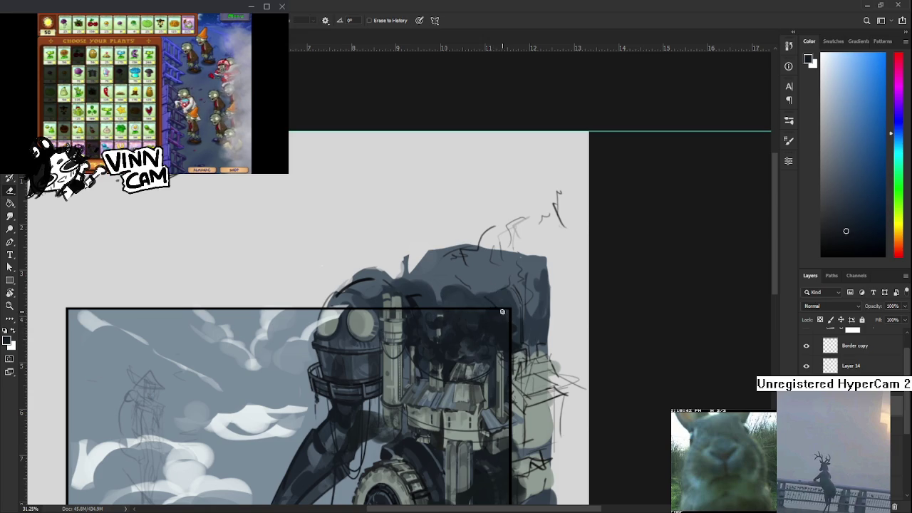
key(b)
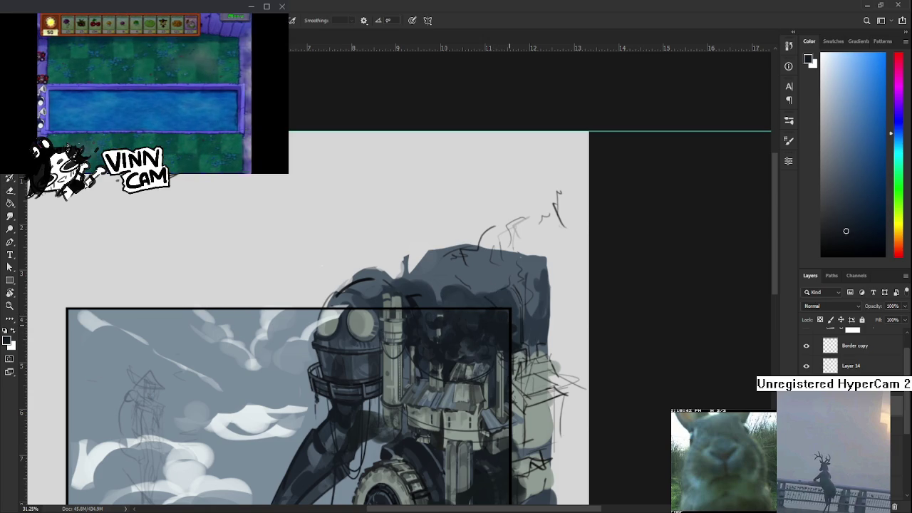
alt+click(413, 319)
Step: Bring the robot's lower body into view and erase stray marks in the smoke mass
drag(403, 454, 411, 396)
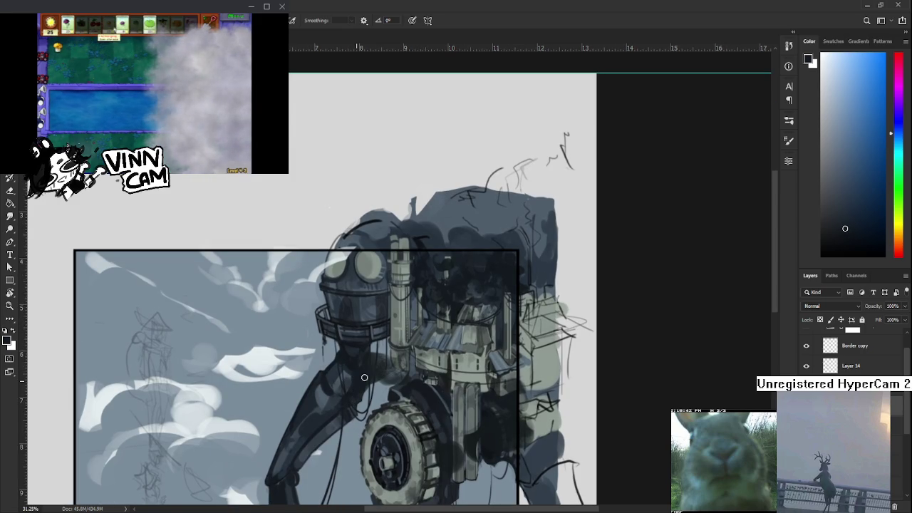
alt+click(460, 294)
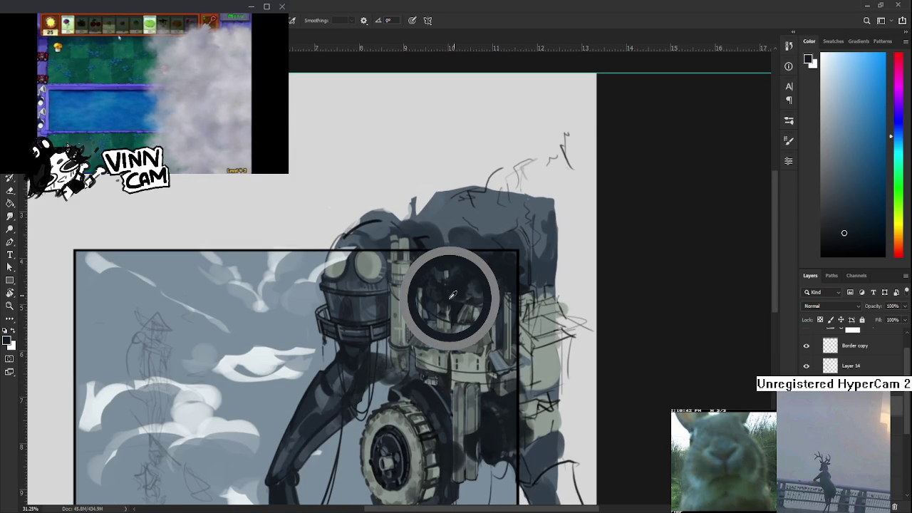
key(e)
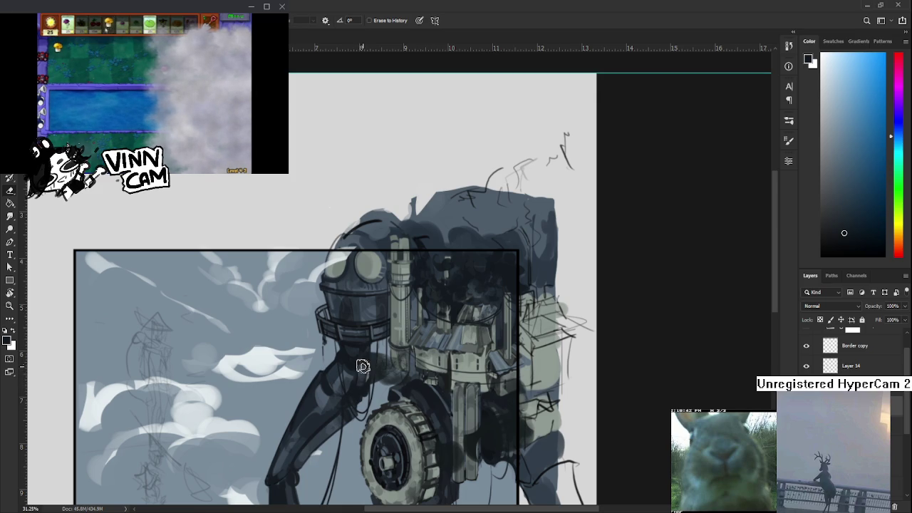
key(b)
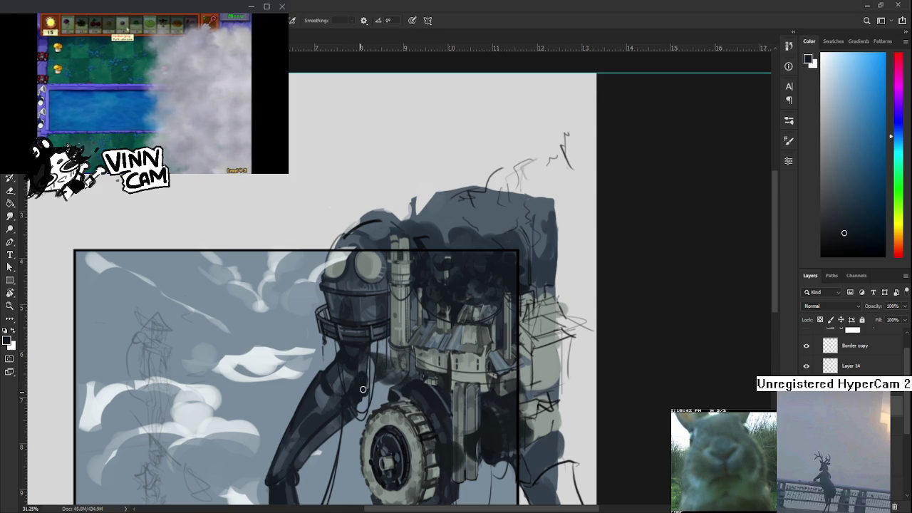
key(e)
key(b)
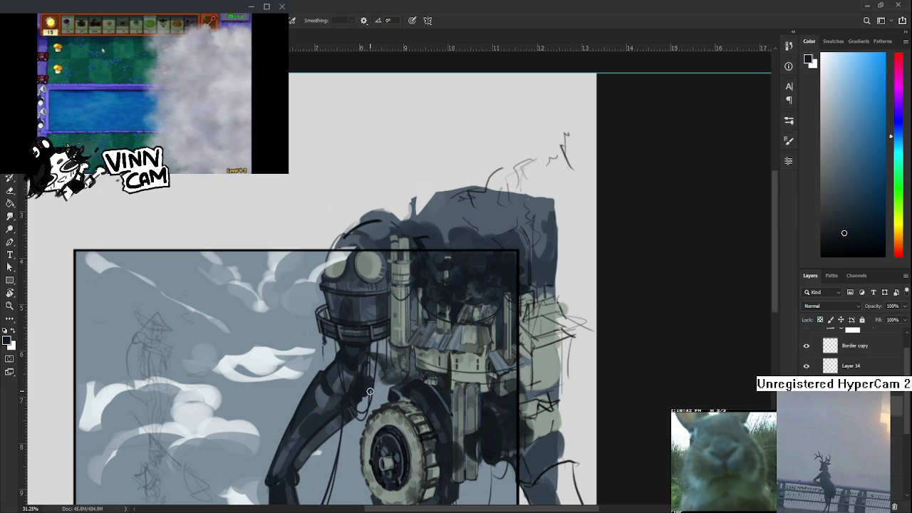
key(e)
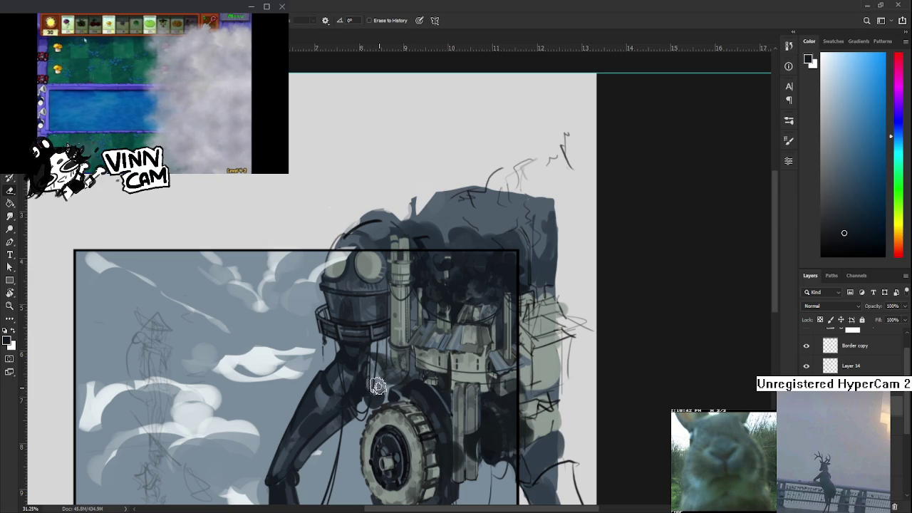
key(b)
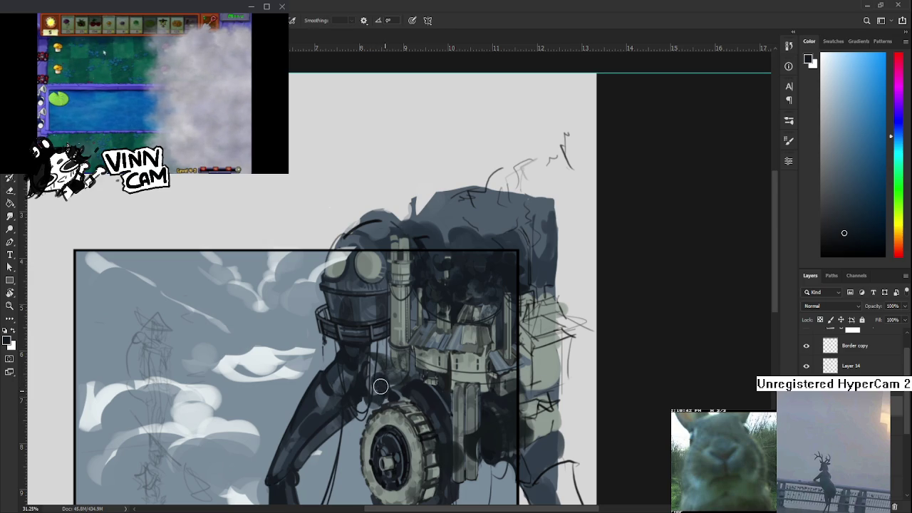
Step: Paint dark shadows across the machinery above the wheel
key(e)
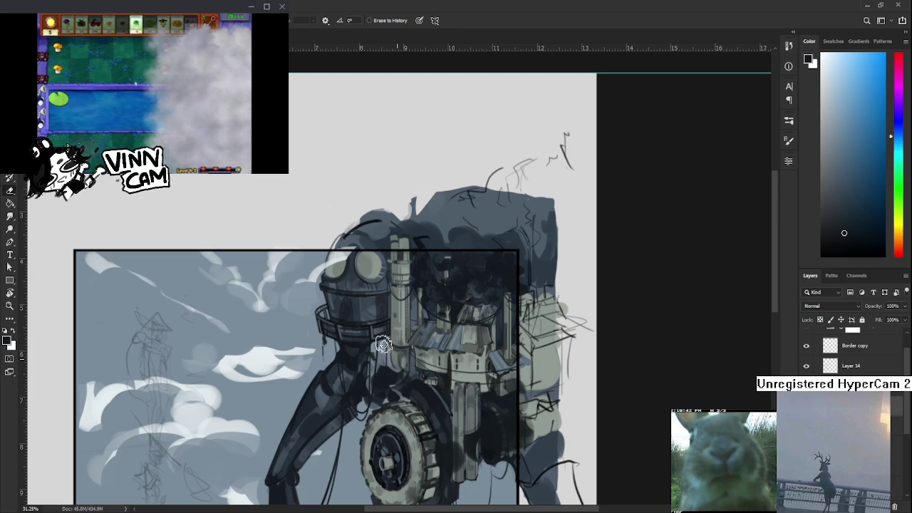
key(b)
key(e)
key(b)
key(e)
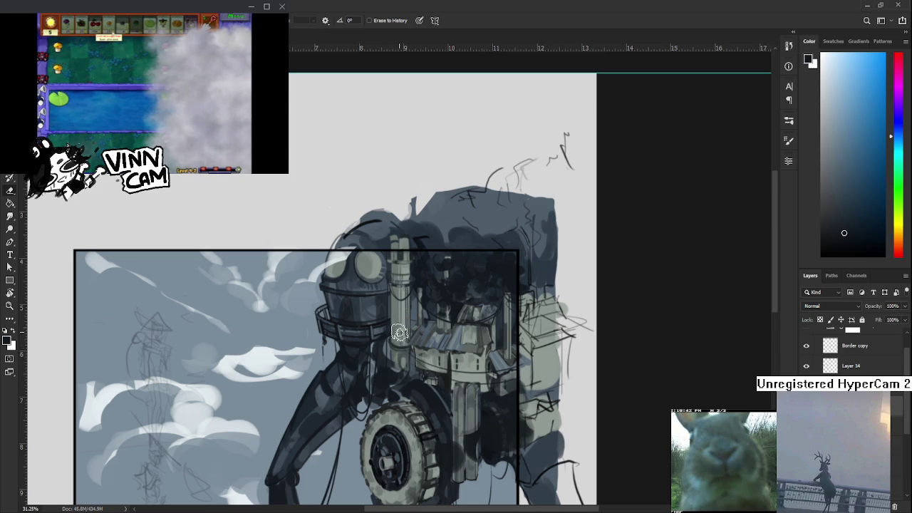
key(b)
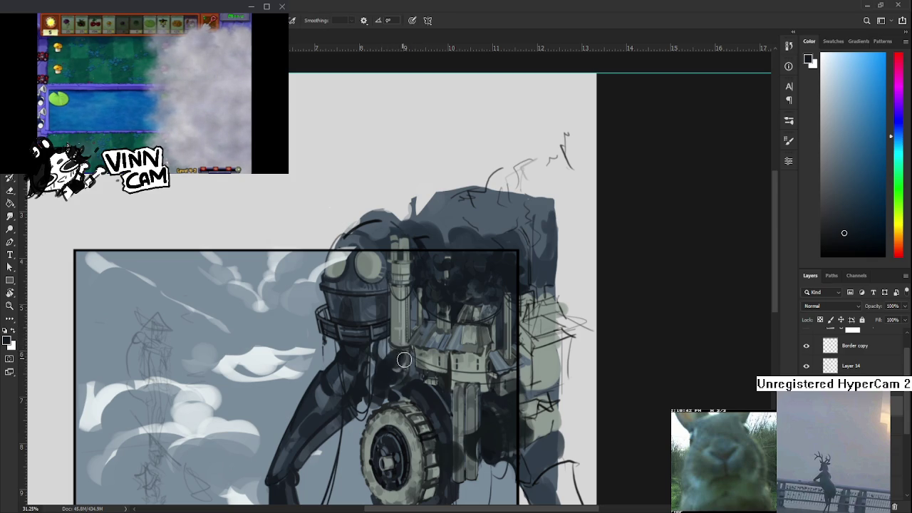
mouse_move(396, 362)
mouse_down()
mouse_move(420, 356)
mouse_move(403, 366)
mouse_move(415, 337)
mouse_move(418, 357)
mouse_move(430, 338)
mouse_move(436, 353)
mouse_move(454, 342)
mouse_move(438, 353)
mouse_move(463, 378)
mouse_up()
Step: Lighten overworked paint on the central machinery, then zoom out to check
key(e)
key(b)
key(e)
mouse_move(390, 350)
mouse_down()
mouse_move(381, 365)
mouse_move(400, 361)
mouse_move(385, 364)
mouse_move(377, 381)
mouse_up()
key(b)
key(e)
key(b)
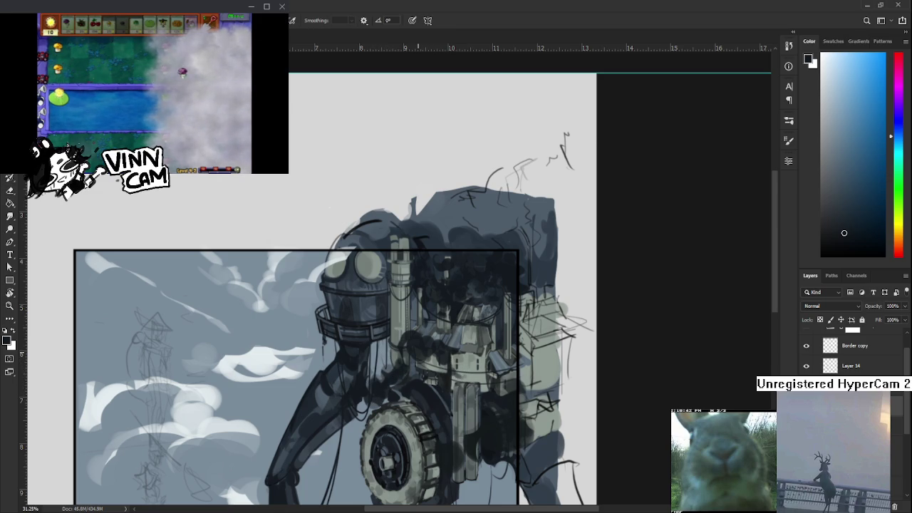
scroll(408, 381, down, 1)
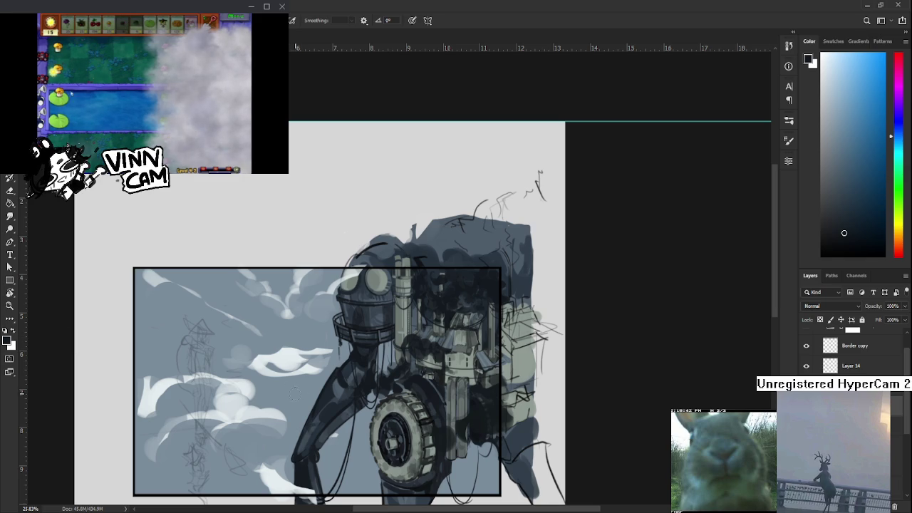
scroll(381, 366, up, 2)
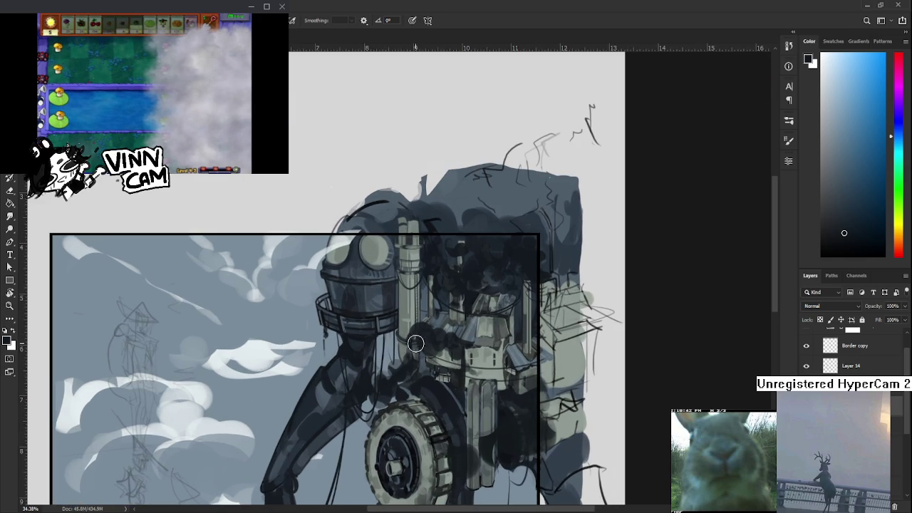
Step: Erase back the dark shading on the machinery below the dome to reveal structure
key(e)
key(b)
key(e)
key(b)
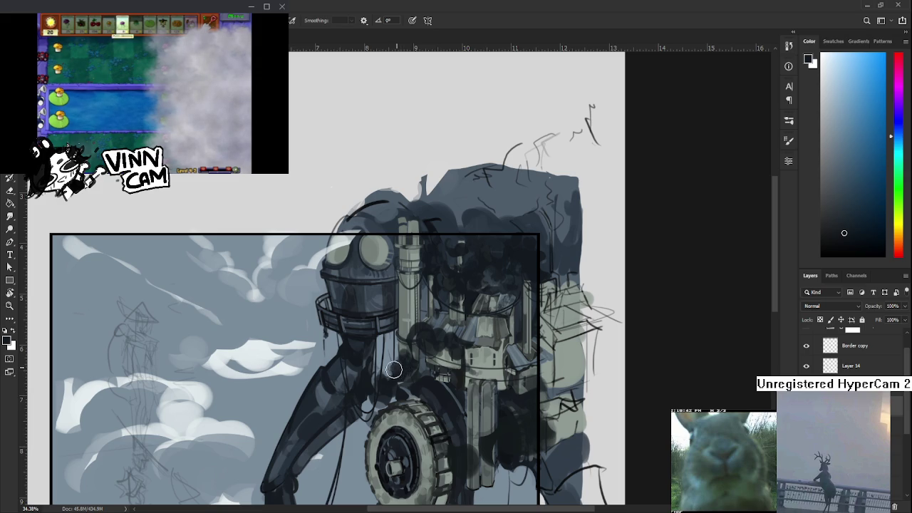
key(e)
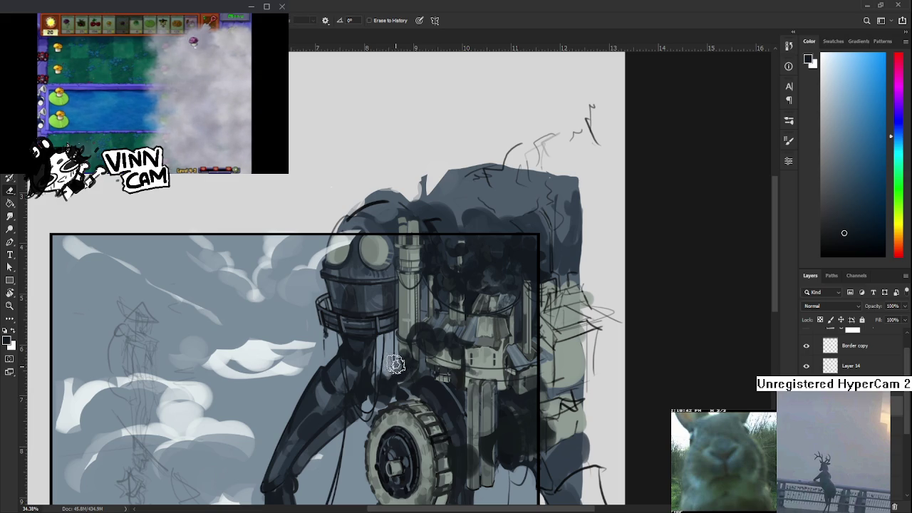
key(b)
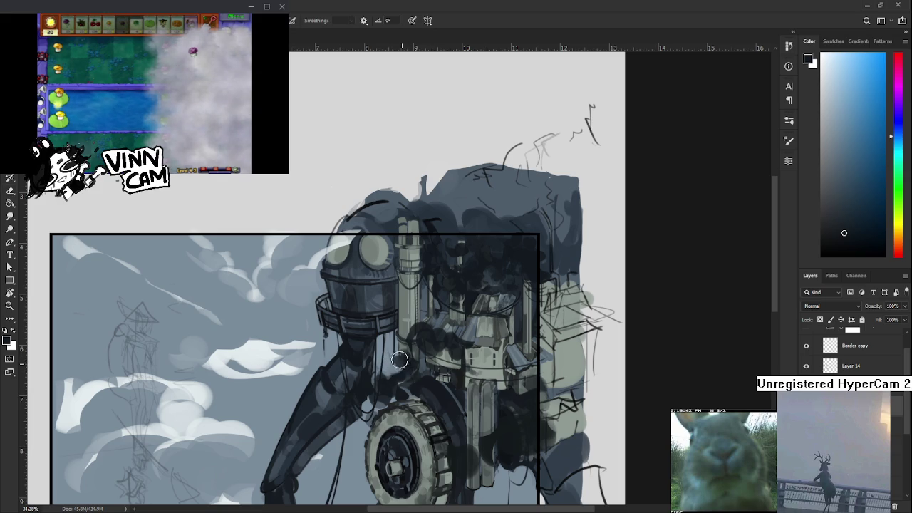
key(e)
key(b)
key(e)
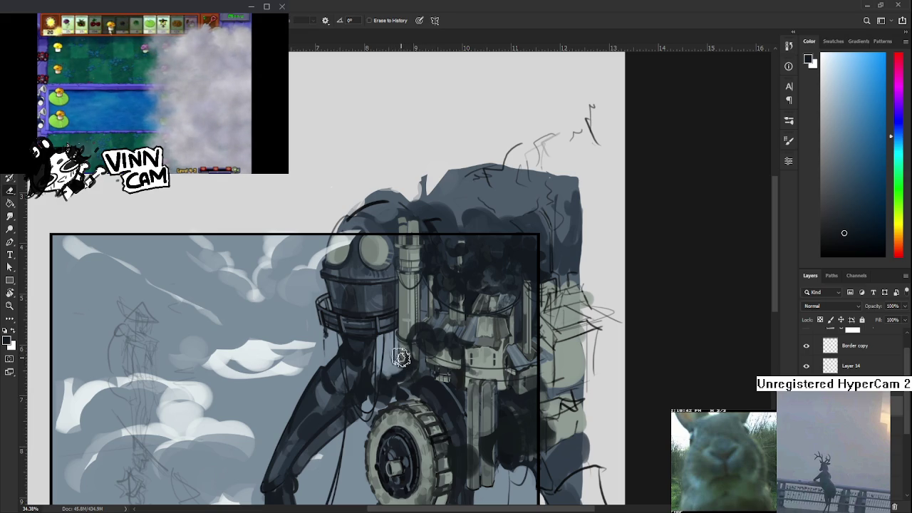
key(b)
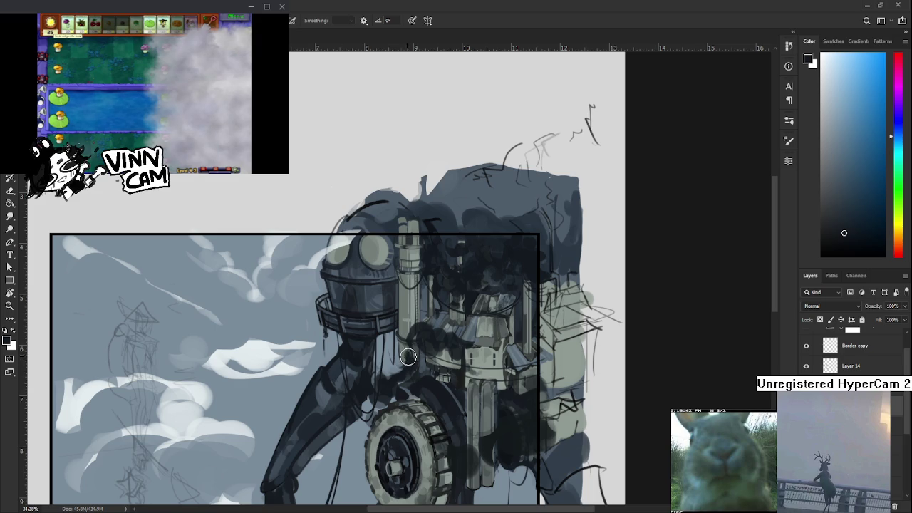
key(e)
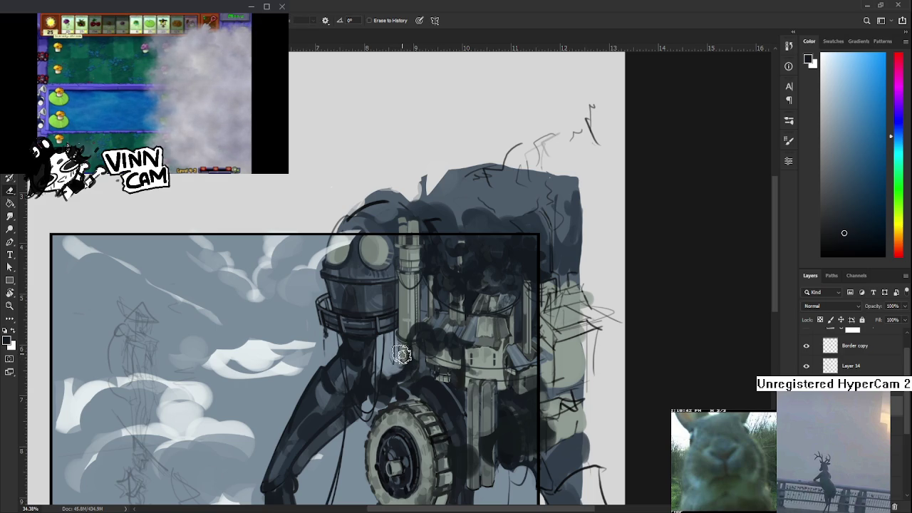
key(b)
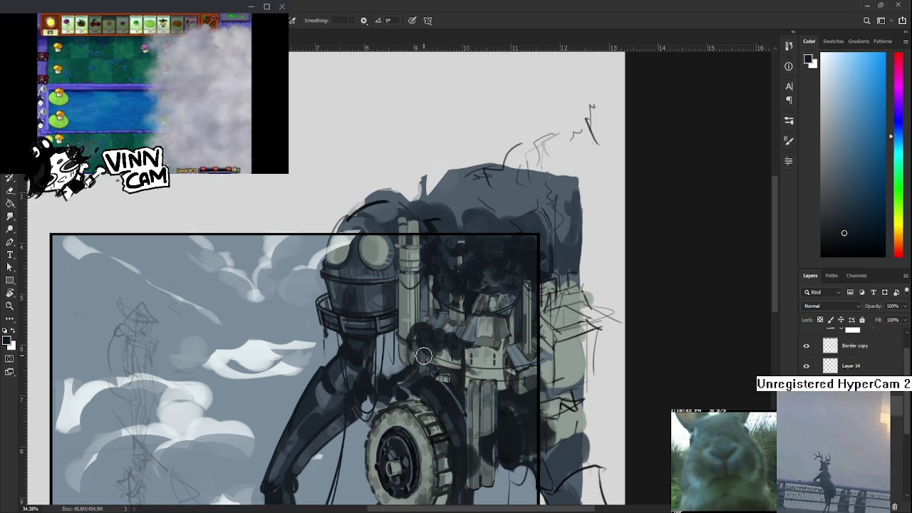
key(e)
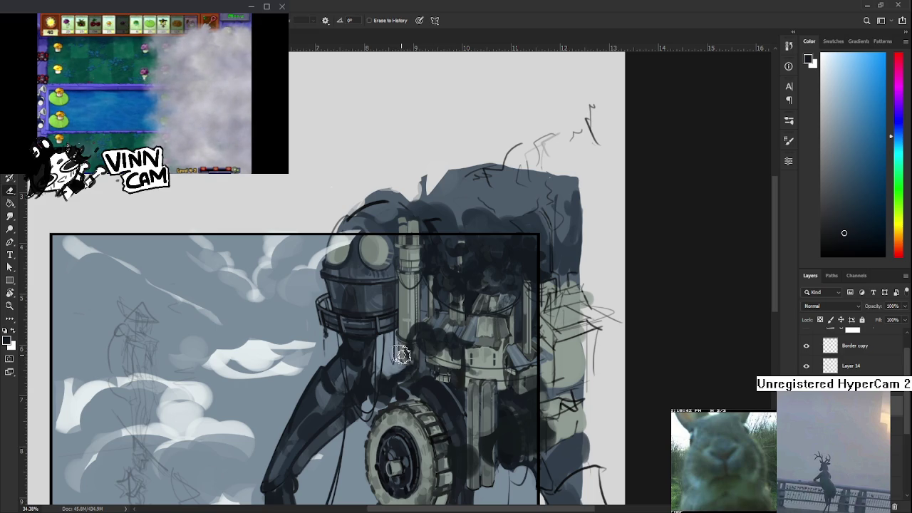
drag(435, 335, 414, 354)
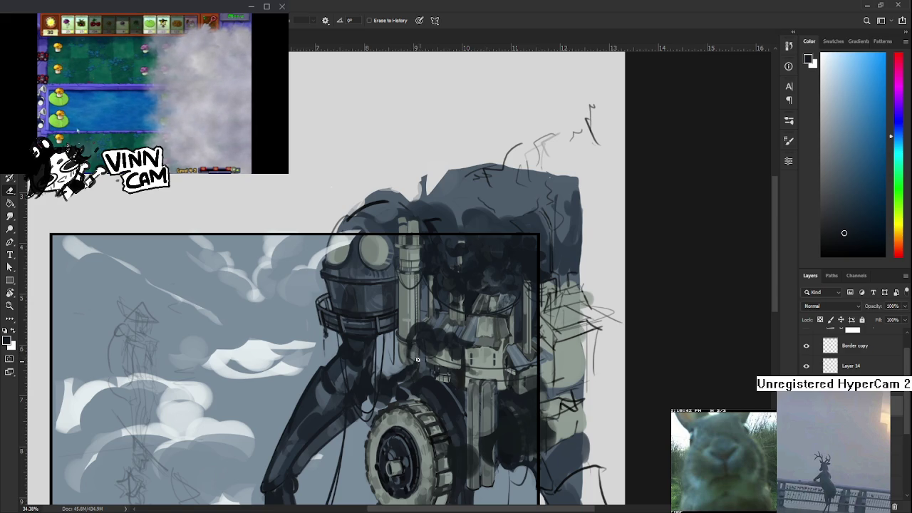
key(b)
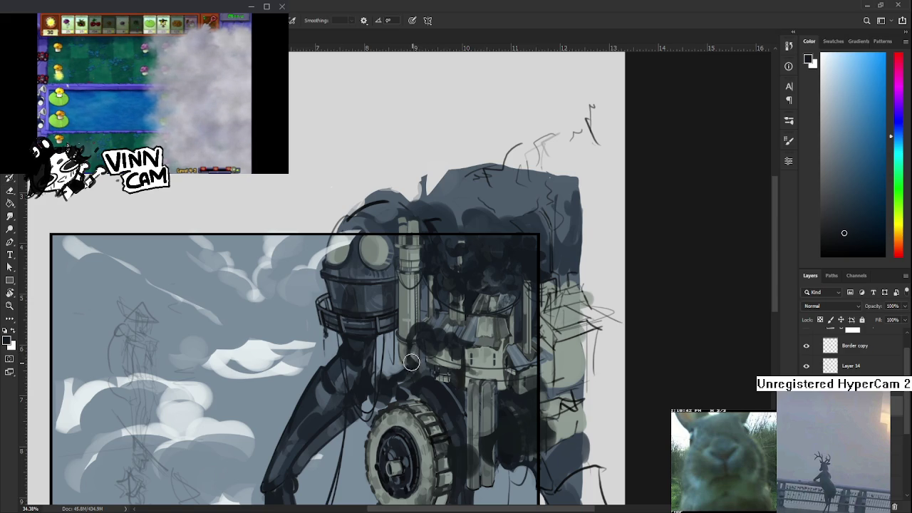
Step: Shift the view above the mech and keep refining shading with brush and eraser
key(e)
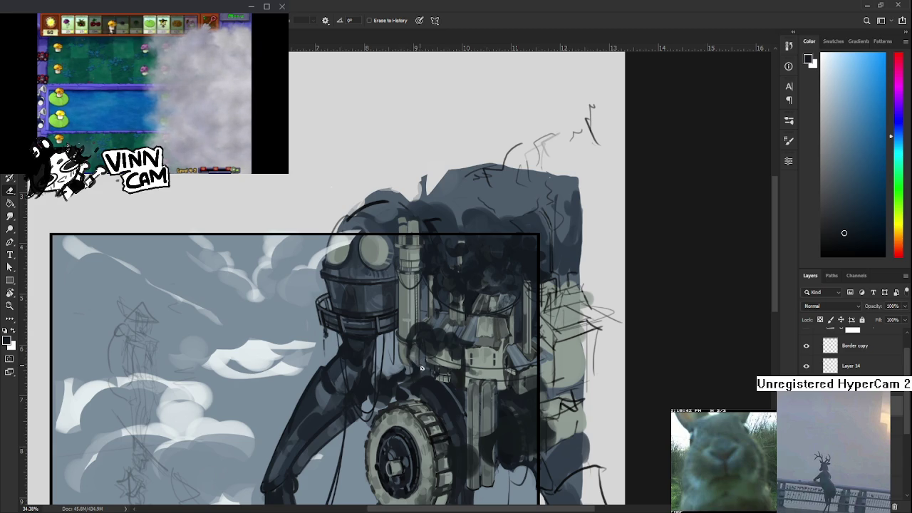
drag(429, 356, 422, 368)
key(b)
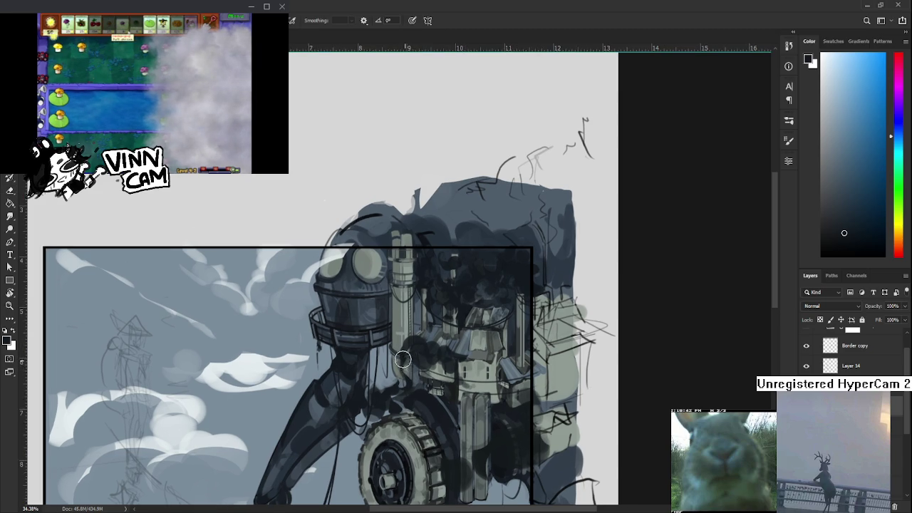
key(e)
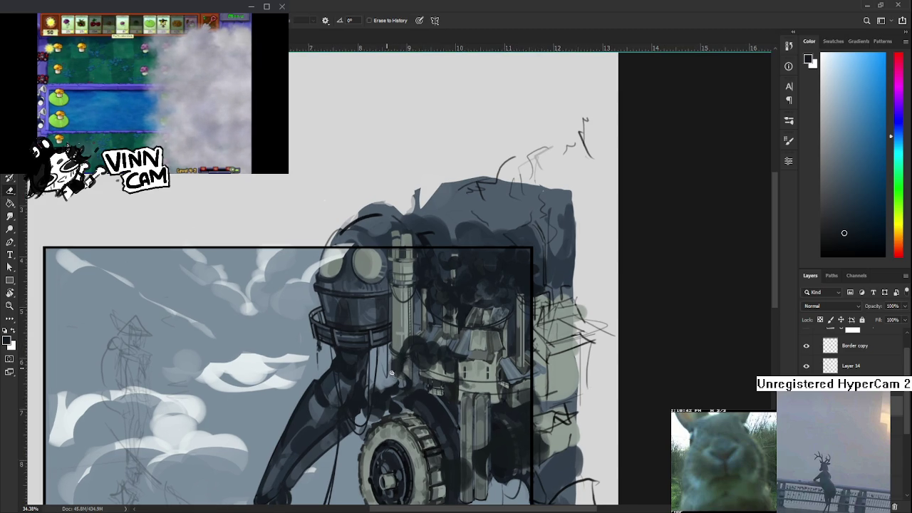
key(b)
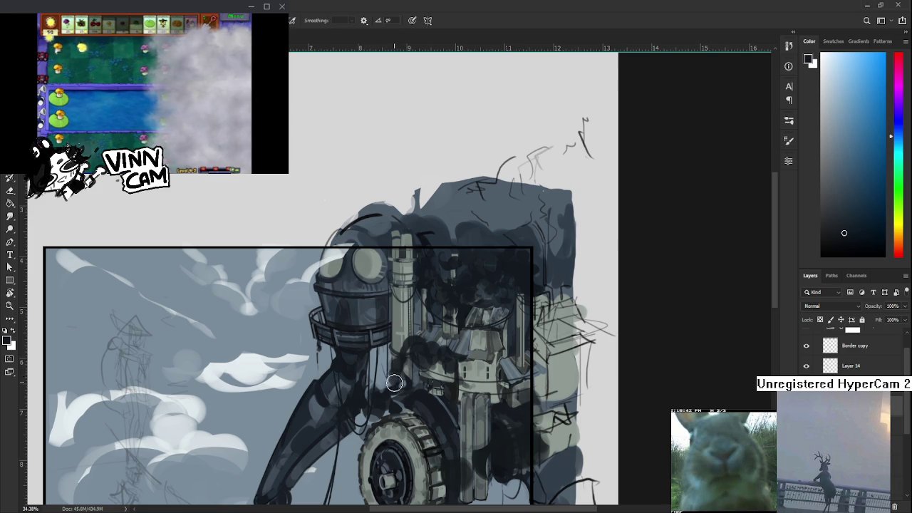
key(e)
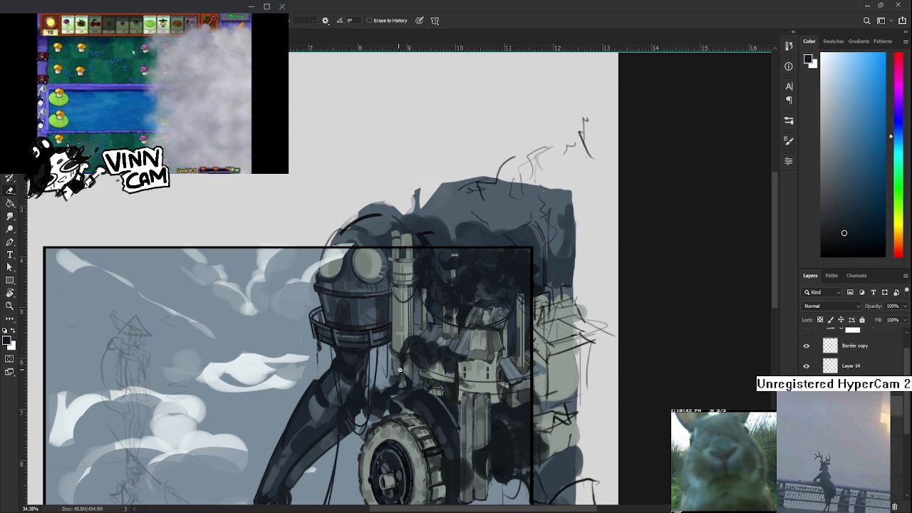
key(b)
key(e)
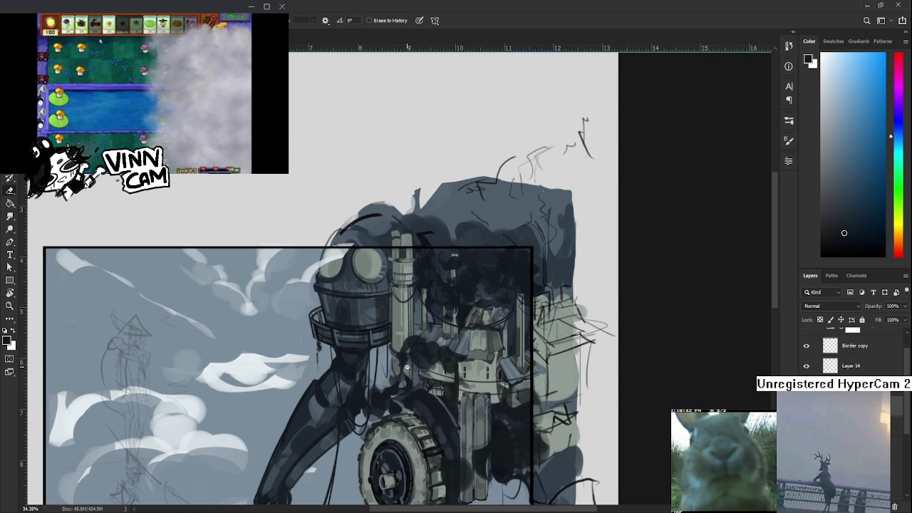
key(b)
key(e)
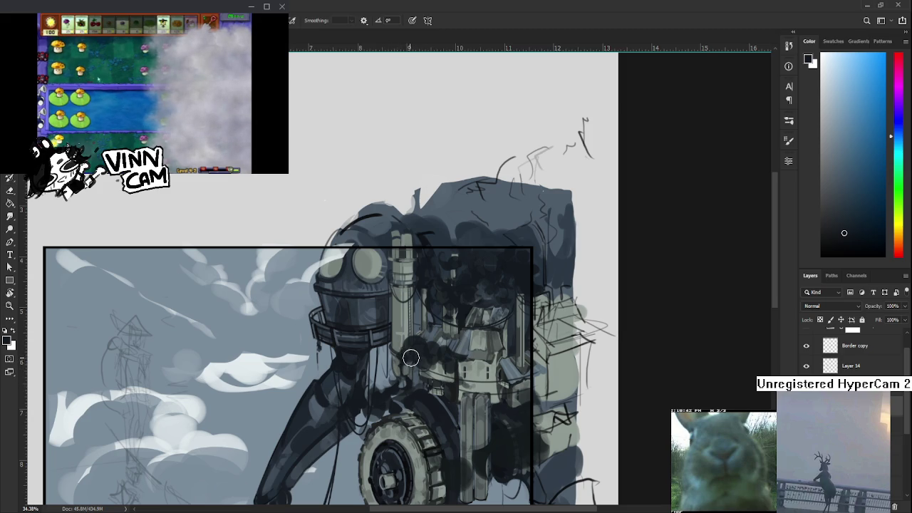
Step: Break up the dark shadows above the wheel with erased, lighter patches showing tower structure
key(b)
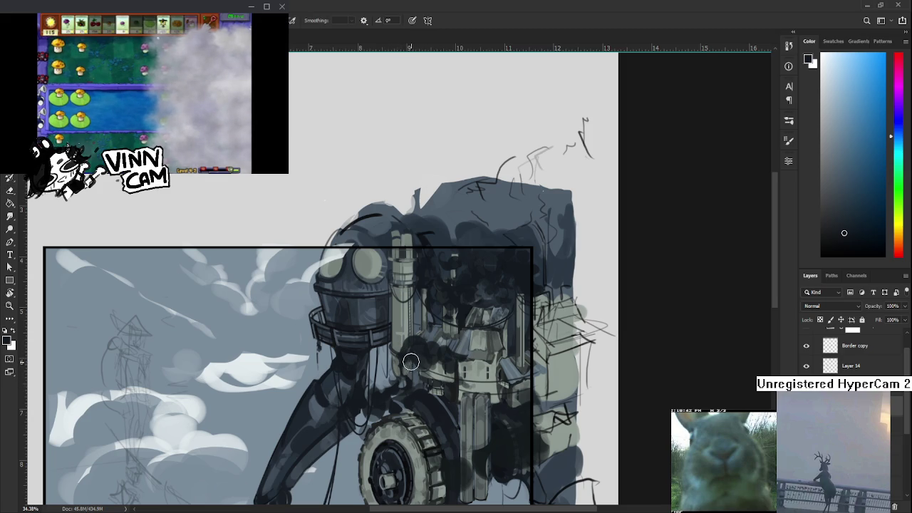
key(e)
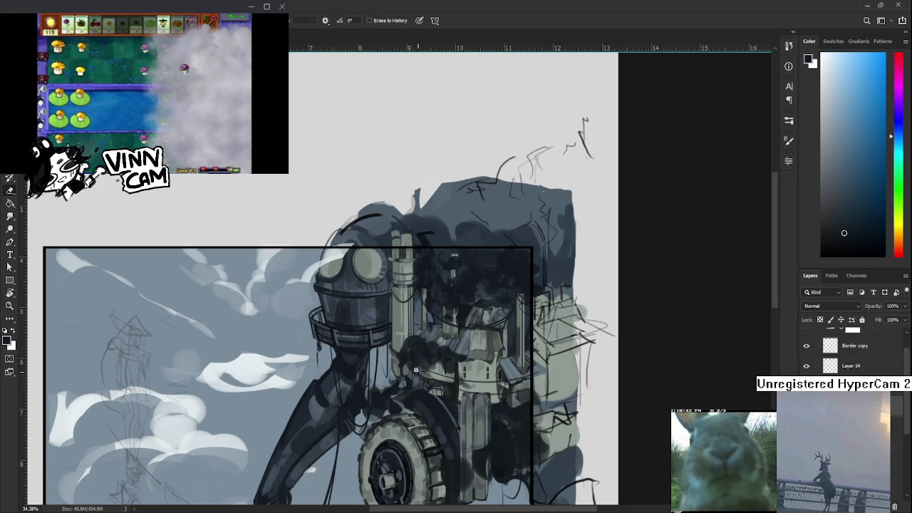
key(b)
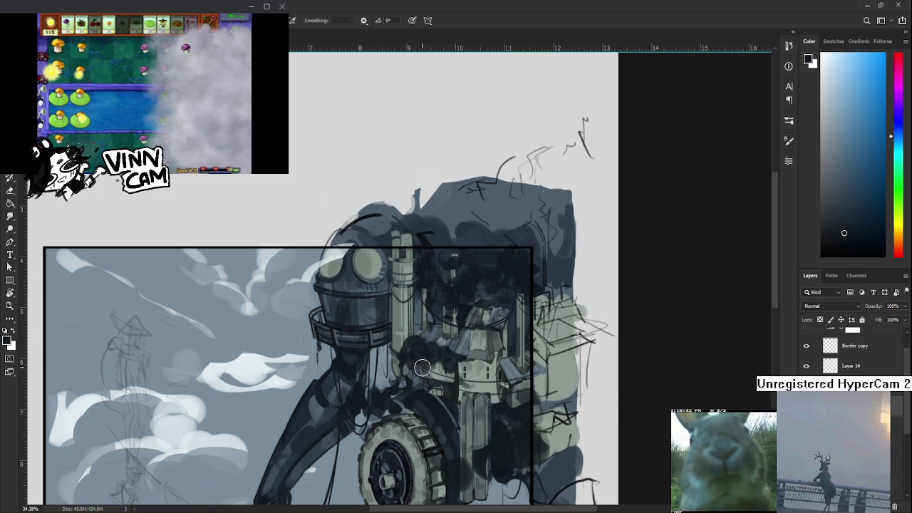
key(e)
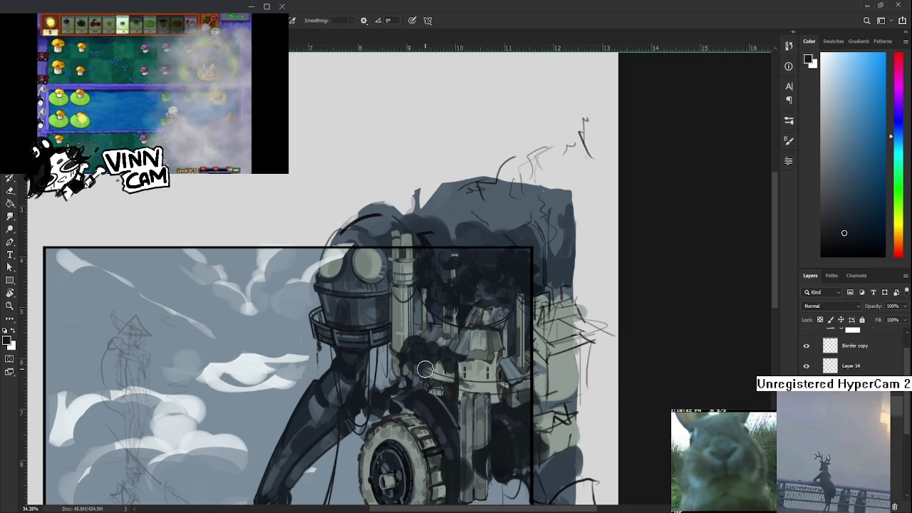
key(b)
key(e)
key(b)
key(e)
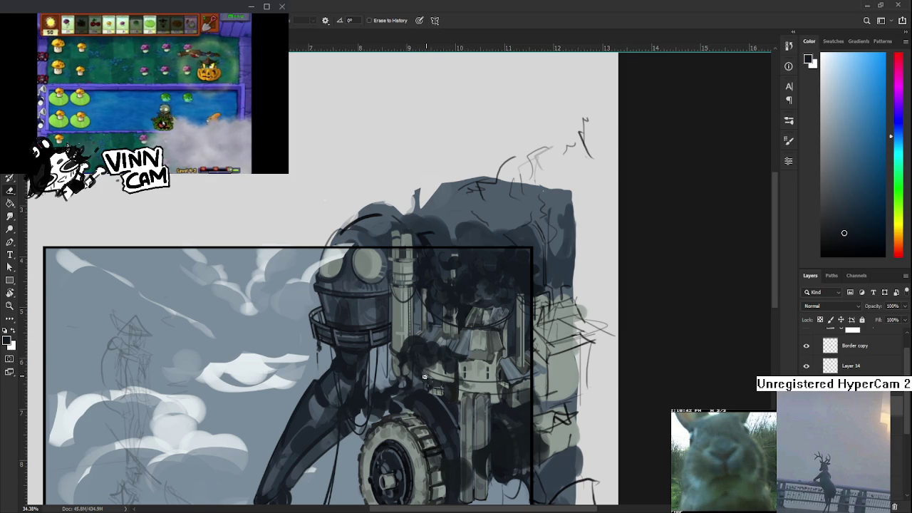
key(b)
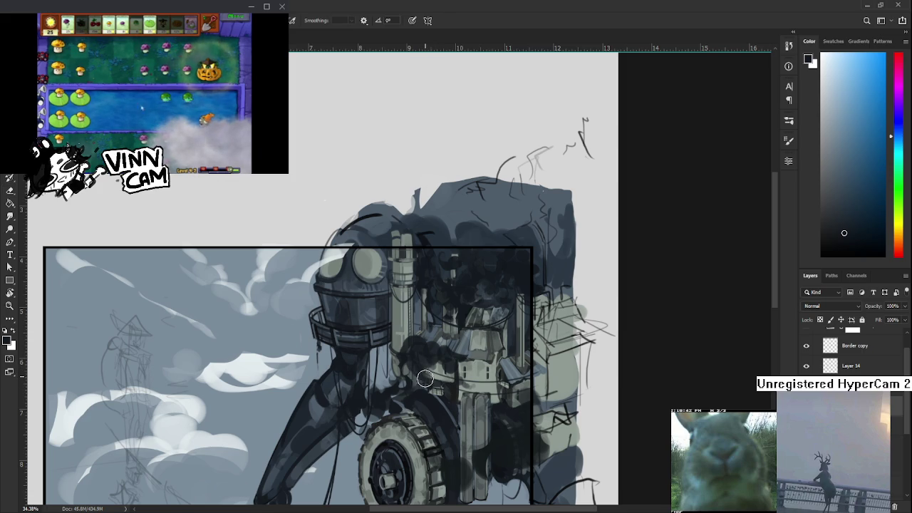
key(e)
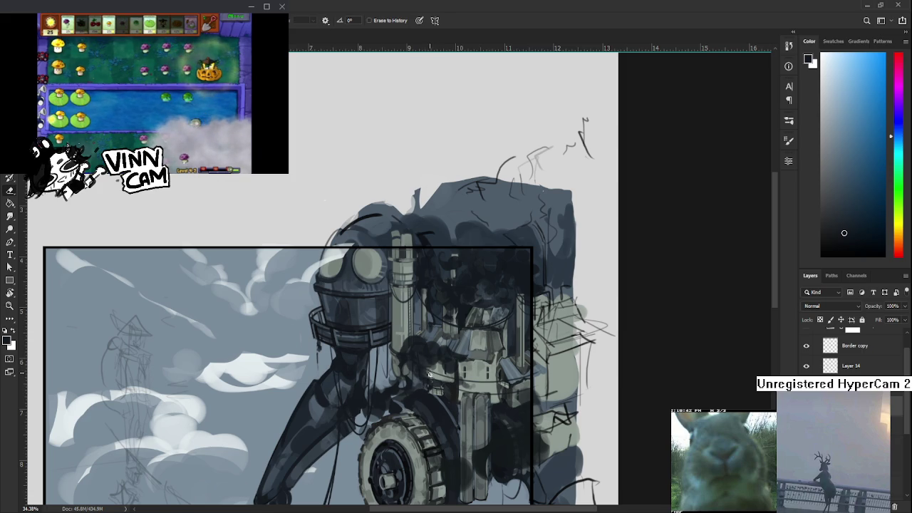
key(b)
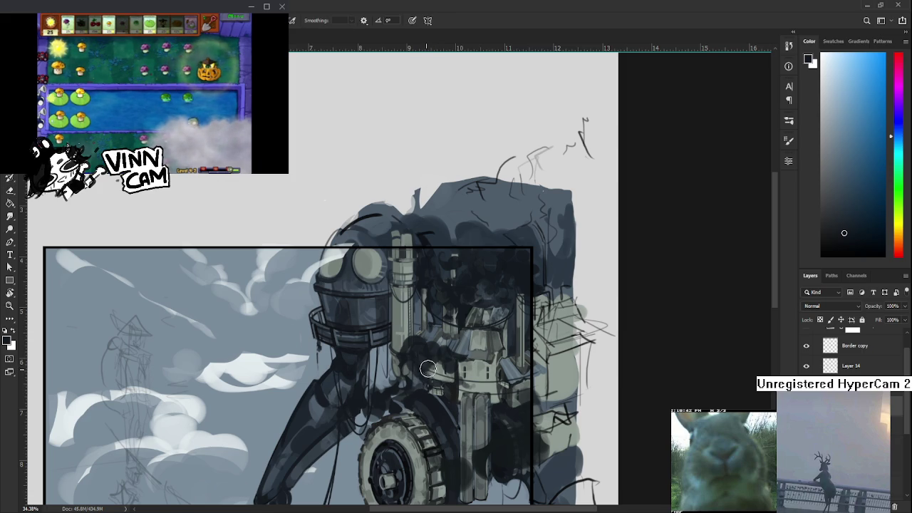
key(e)
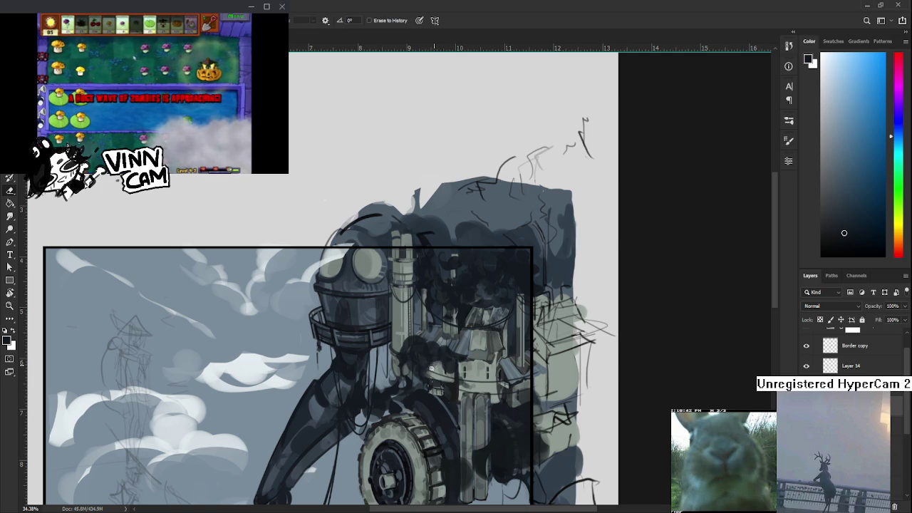
key(b)
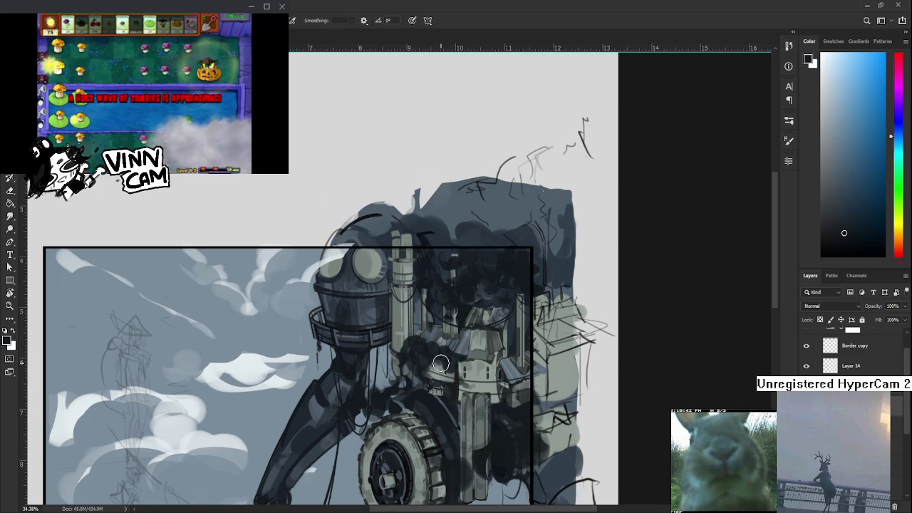
key(e)
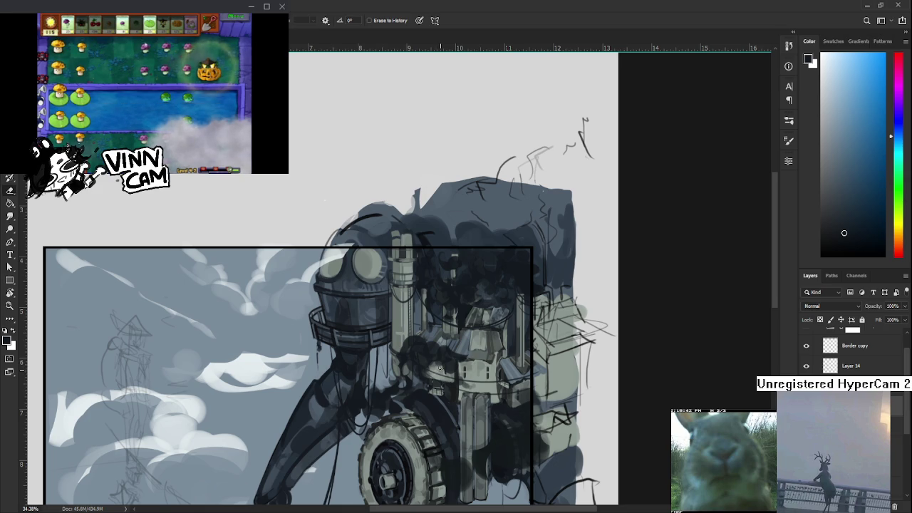
key(b)
key(e)
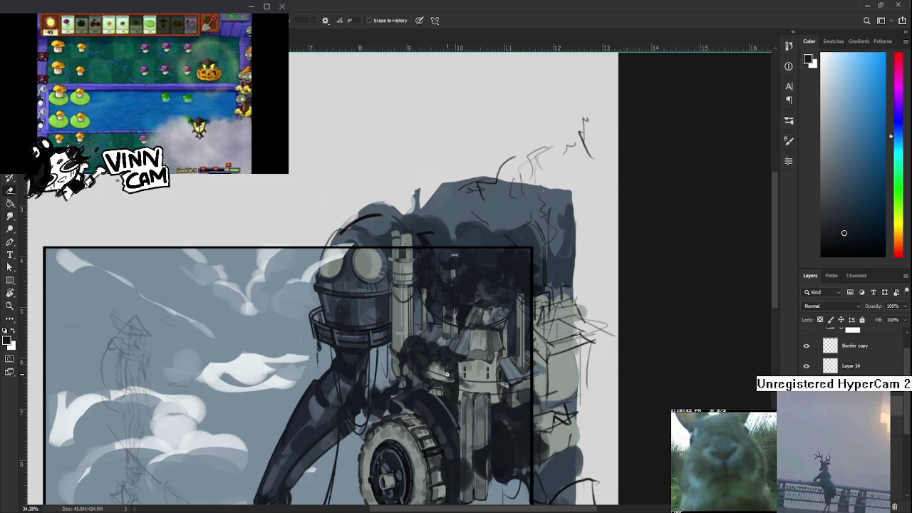
Step: Paint lighter grey metal plates on the central machinery, erasing back their edges
key(b)
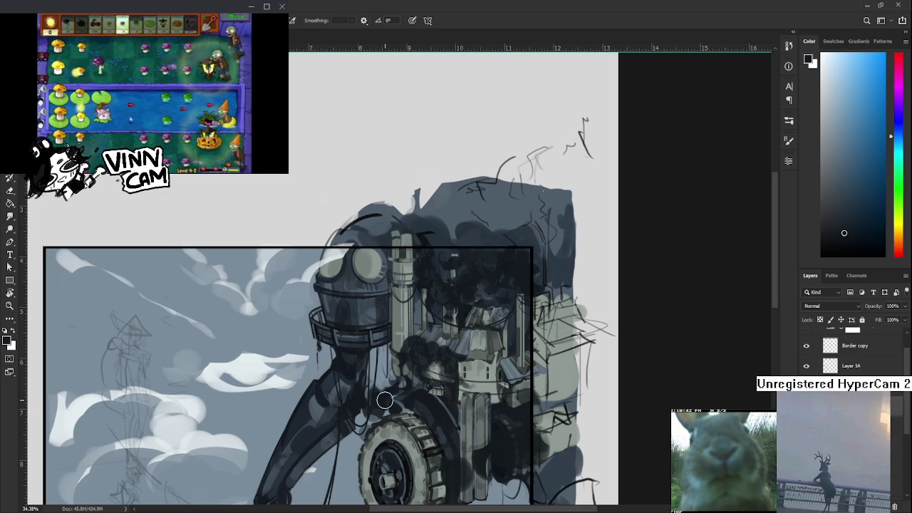
key(e)
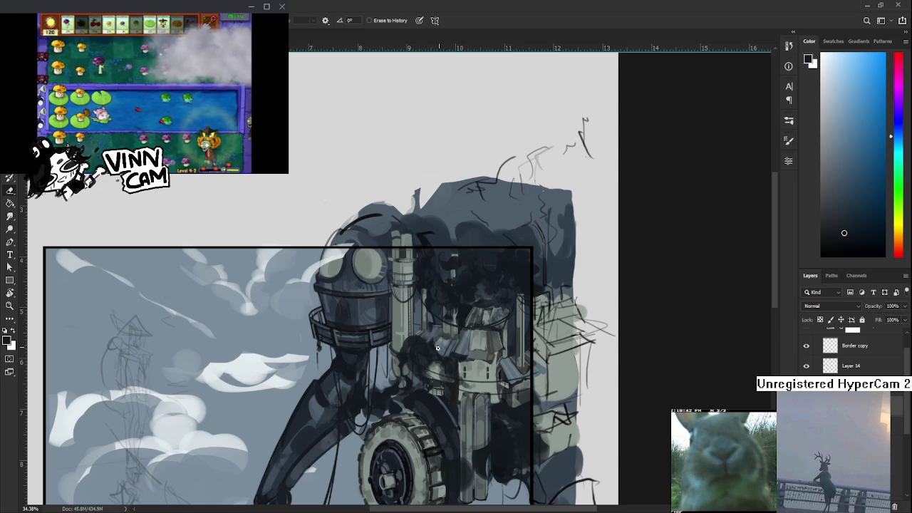
key(b)
key(e)
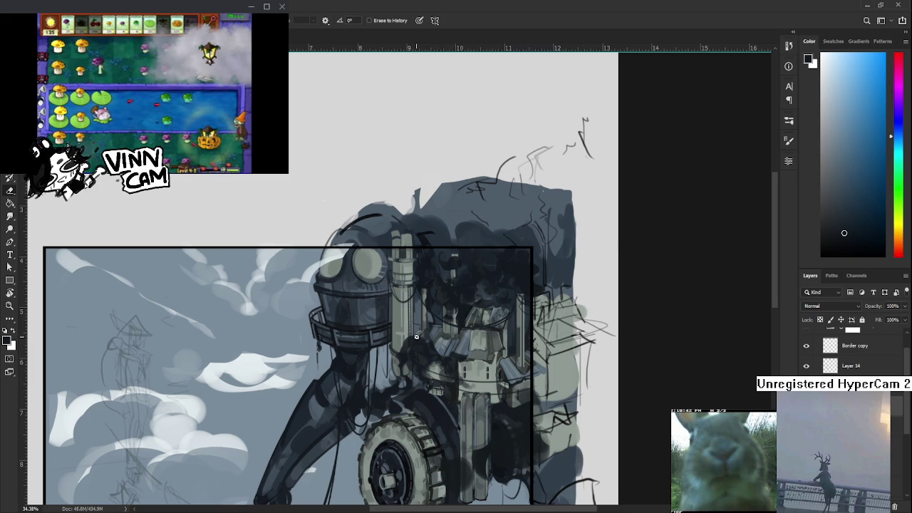
key(b)
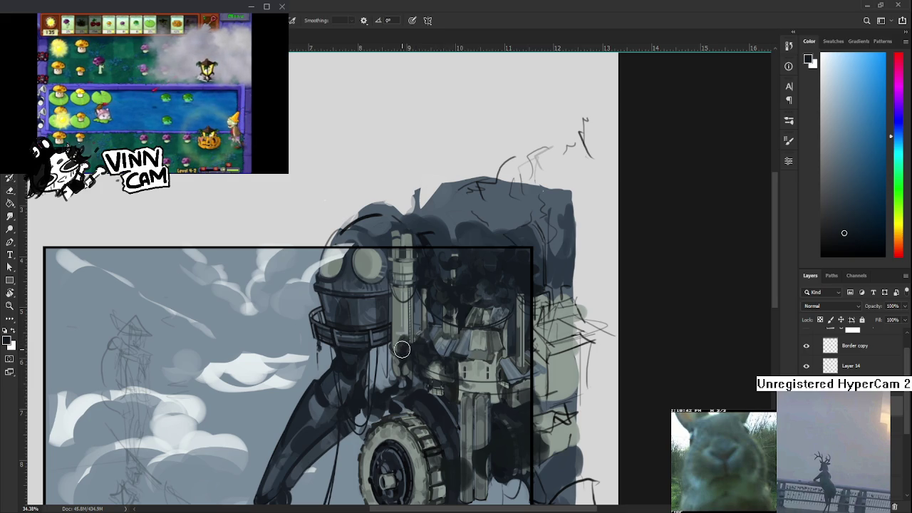
key(e)
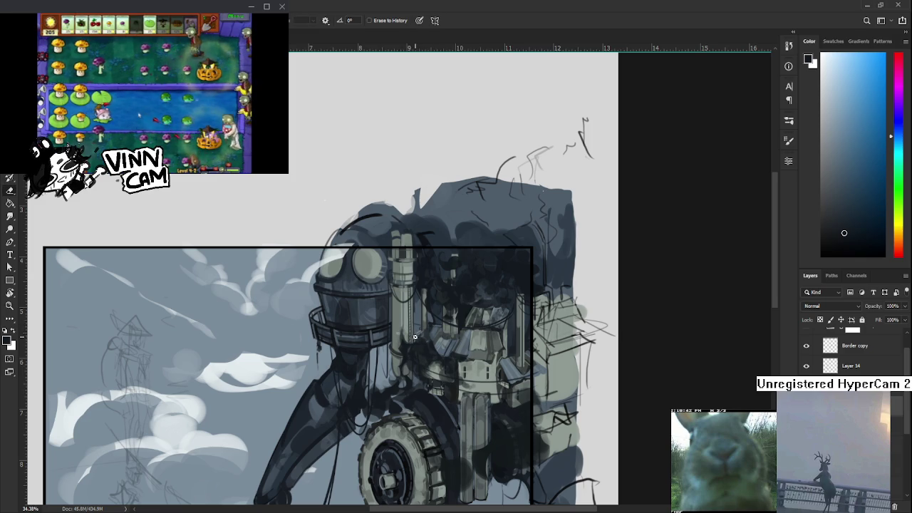
key(b)
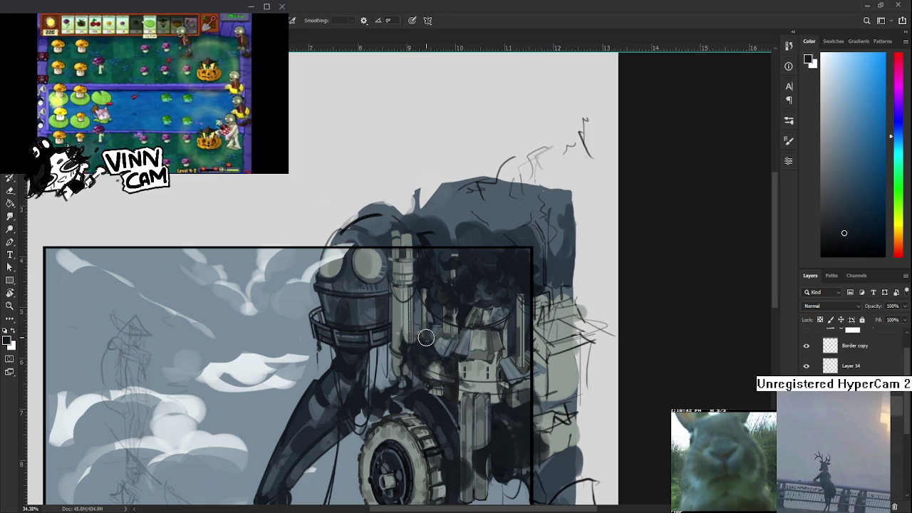
key(e)
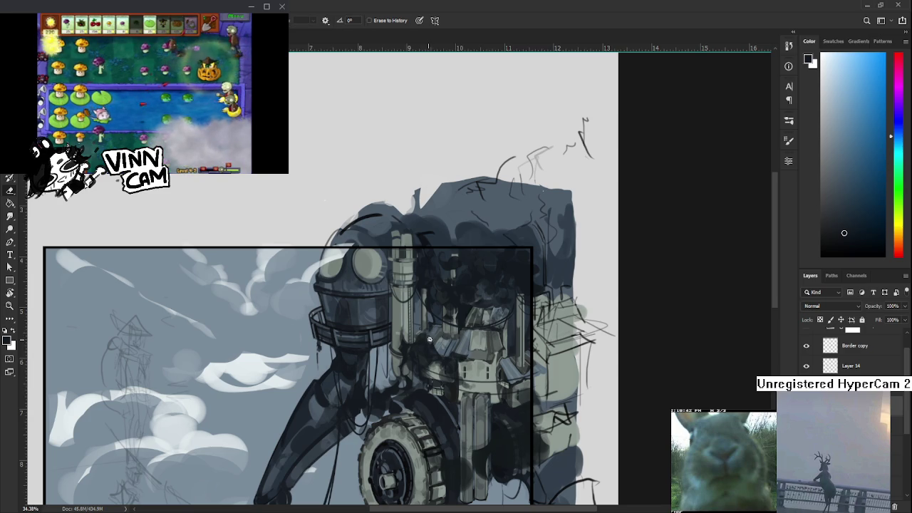
Step: Add dark accents between the dome and towers, clean up with a small eraser, and zoom out
key(b)
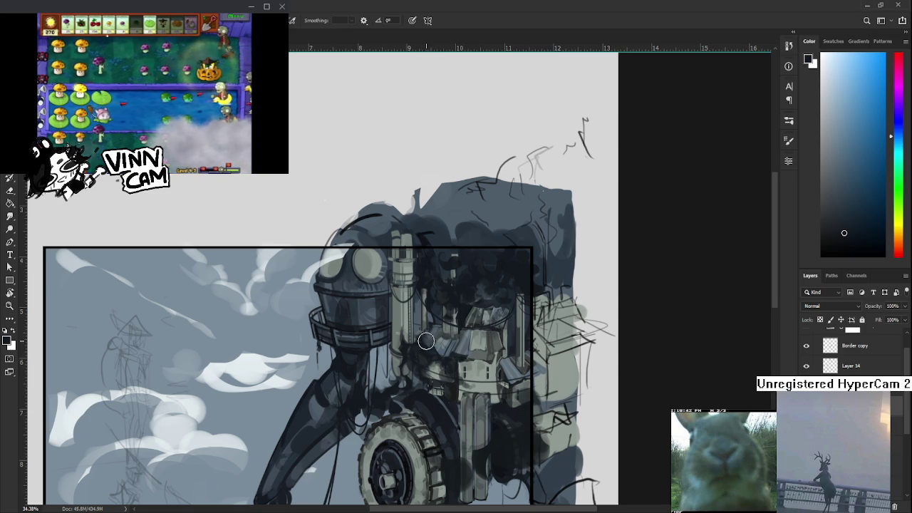
key(e)
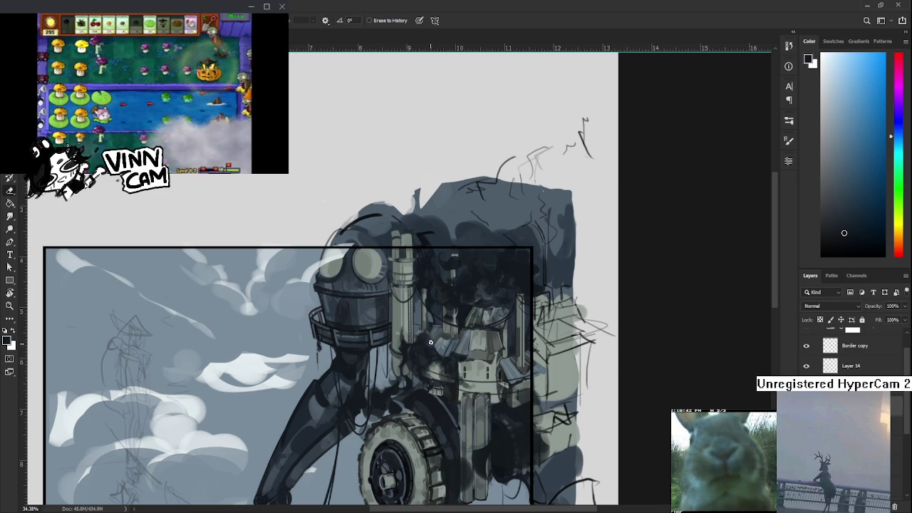
key(b)
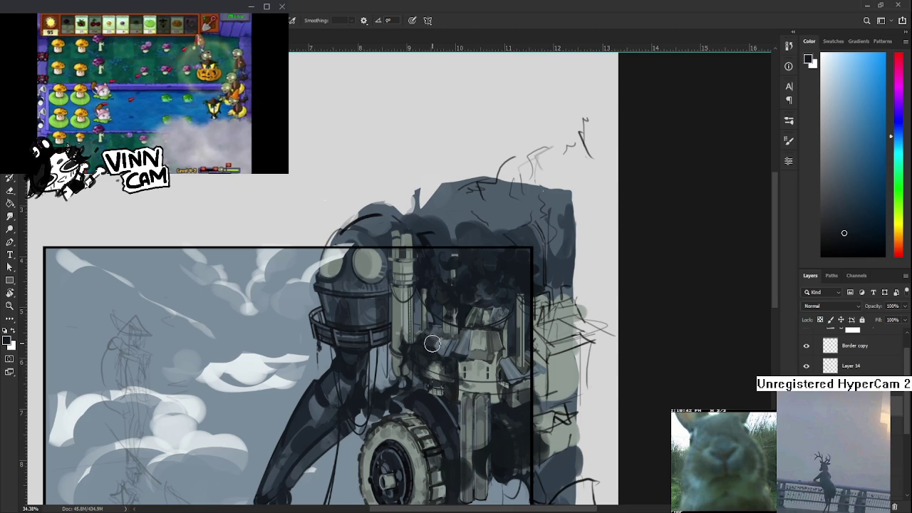
key(e)
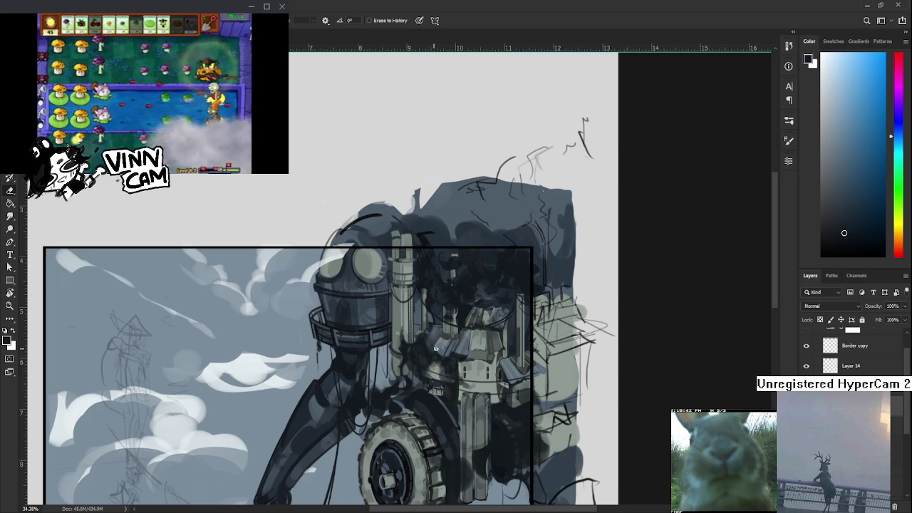
key(b)
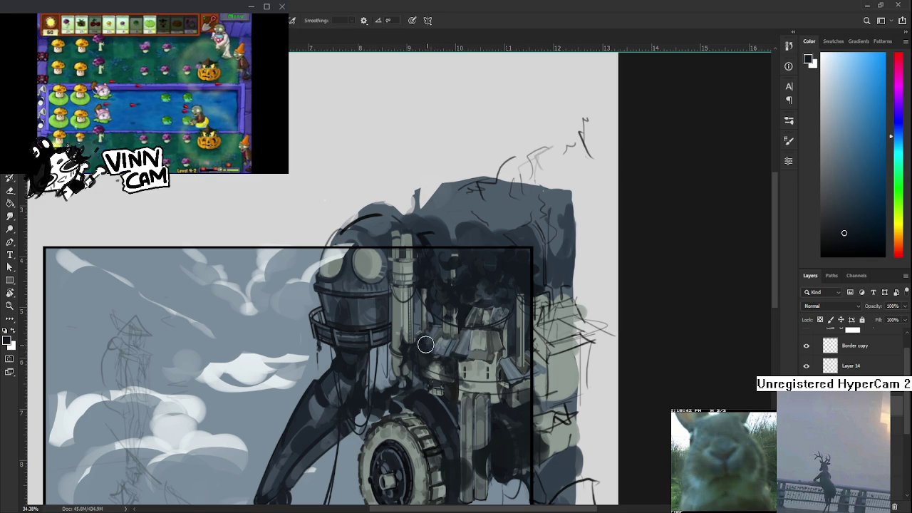
key(e)
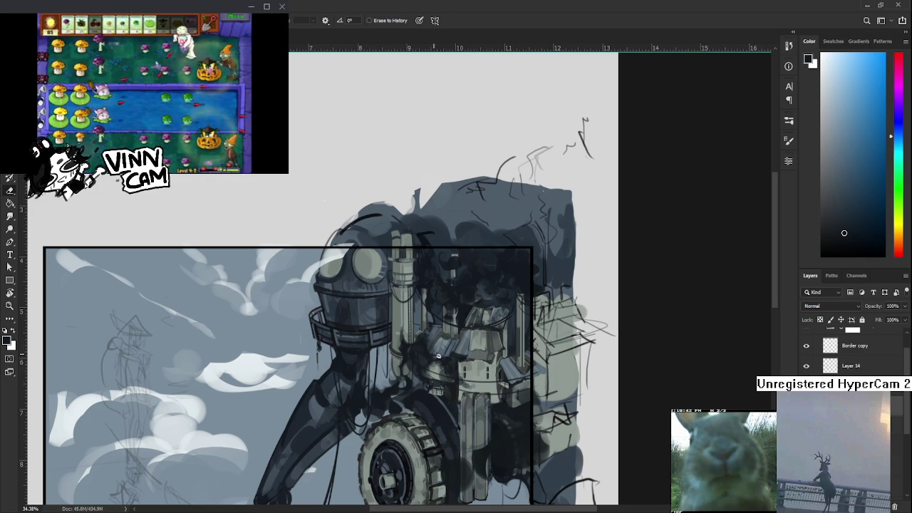
key(b)
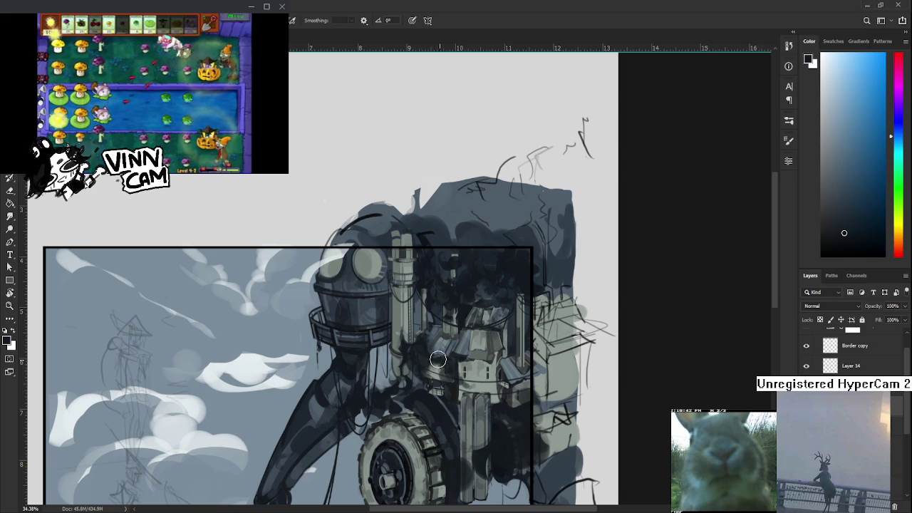
key(e)
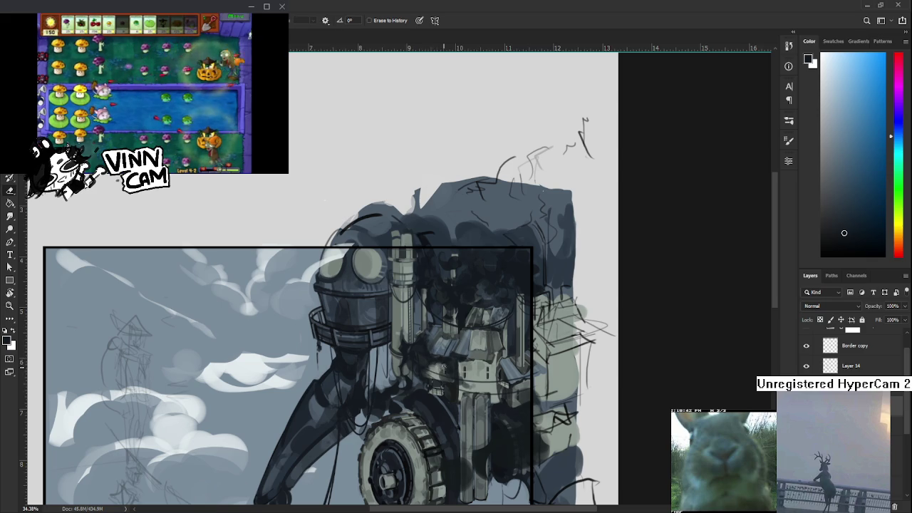
scroll(445, 371, down, 2)
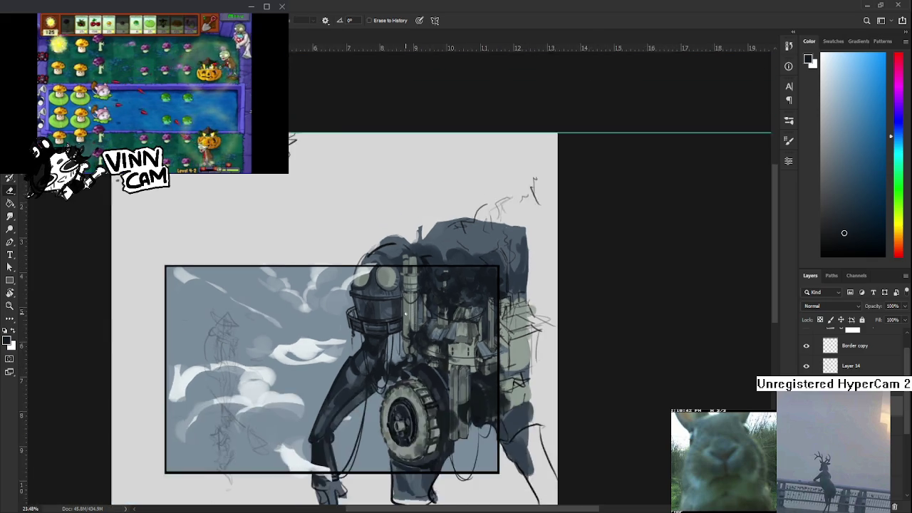
Step: Zoom to about 28% and start painting and erasing the light grey pipe panels beside the dome
scroll(463, 306, down, 2)
scroll(468, 289, up, 1)
scroll(427, 306, up, 1)
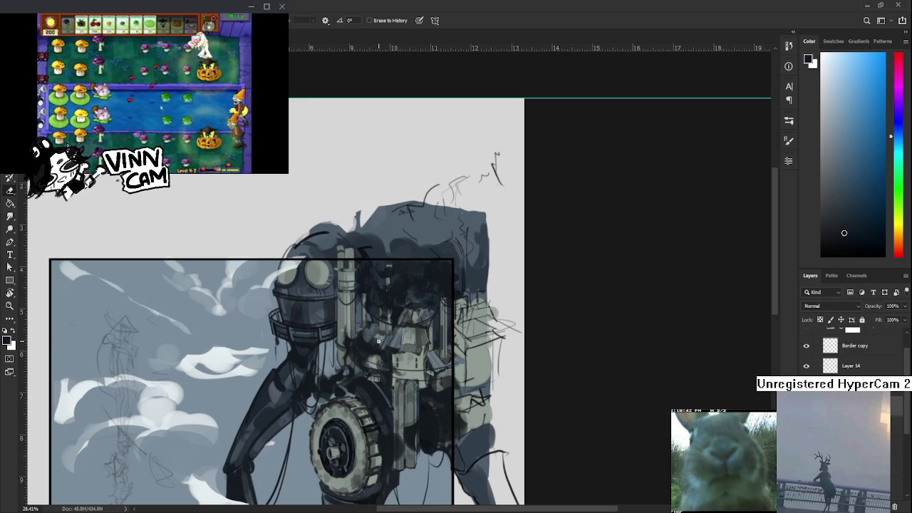
key(b)
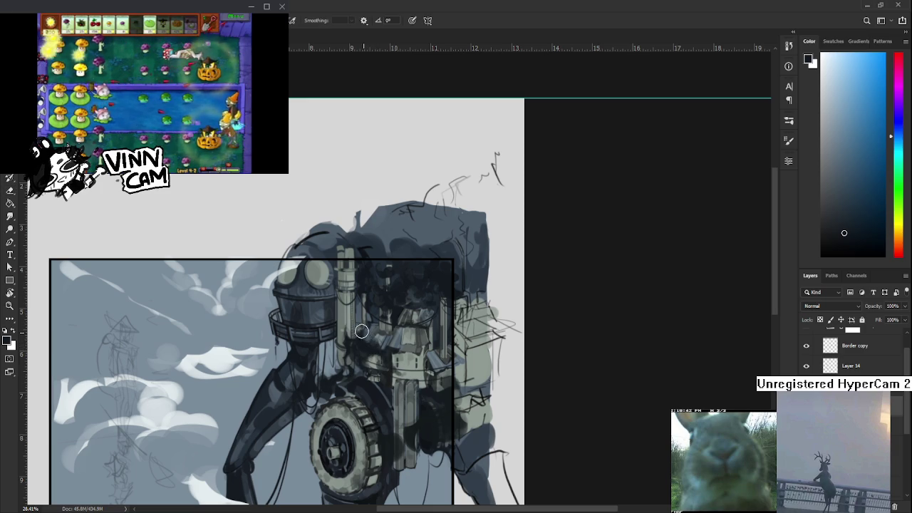
key(e)
key(b)
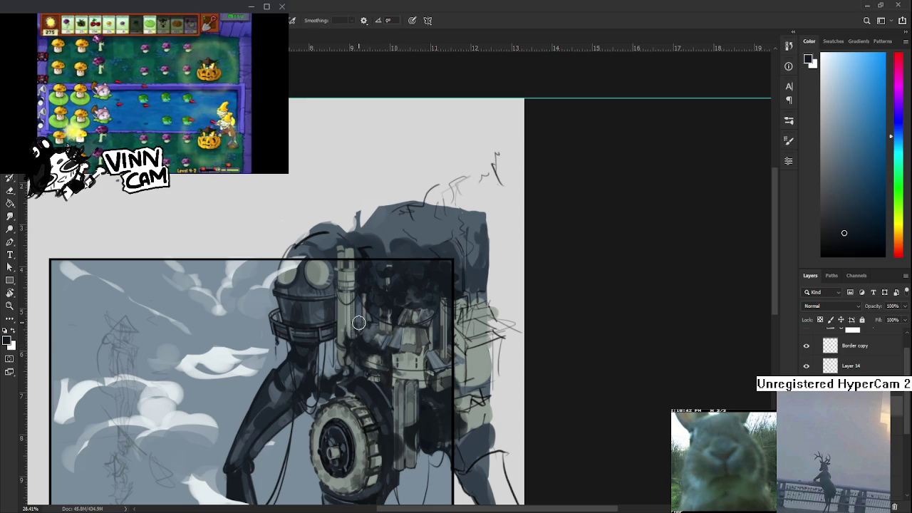
key(e)
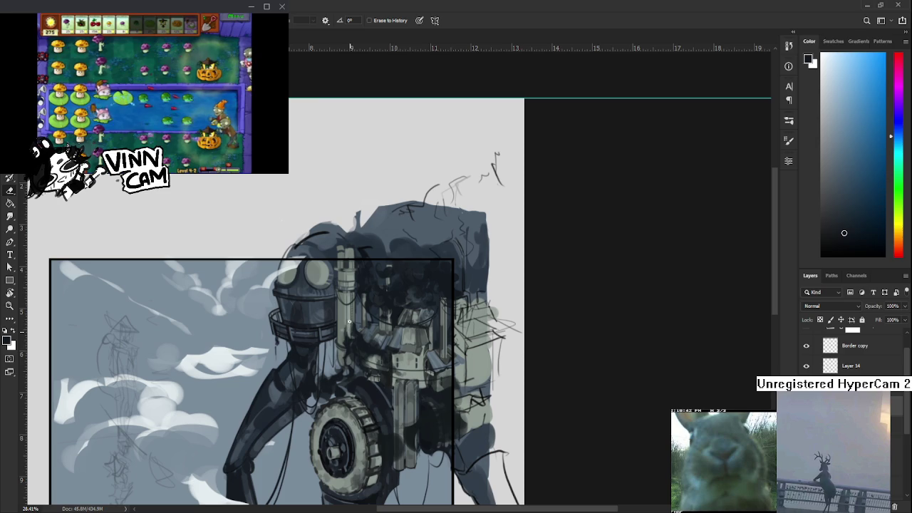
Step: Keep refining the pipework shading with alternating brush and eraser strokes against the dark smoke
key(b)
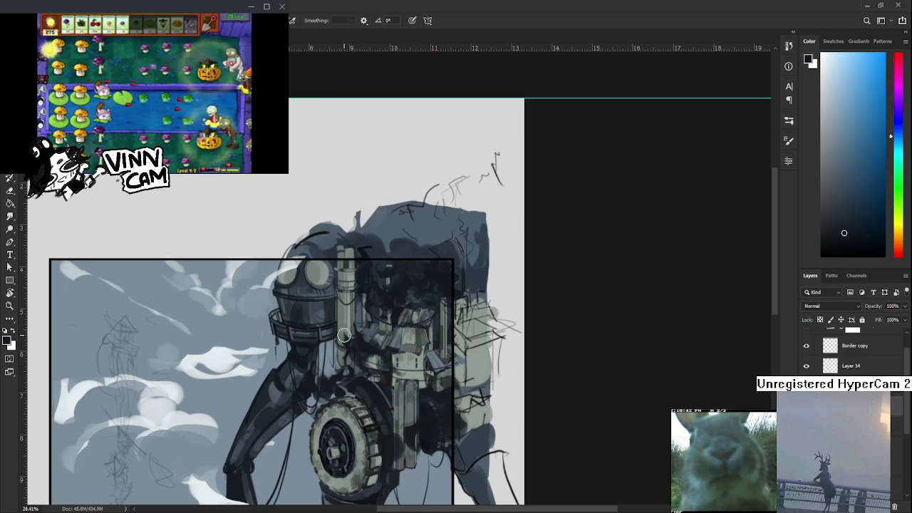
key(e)
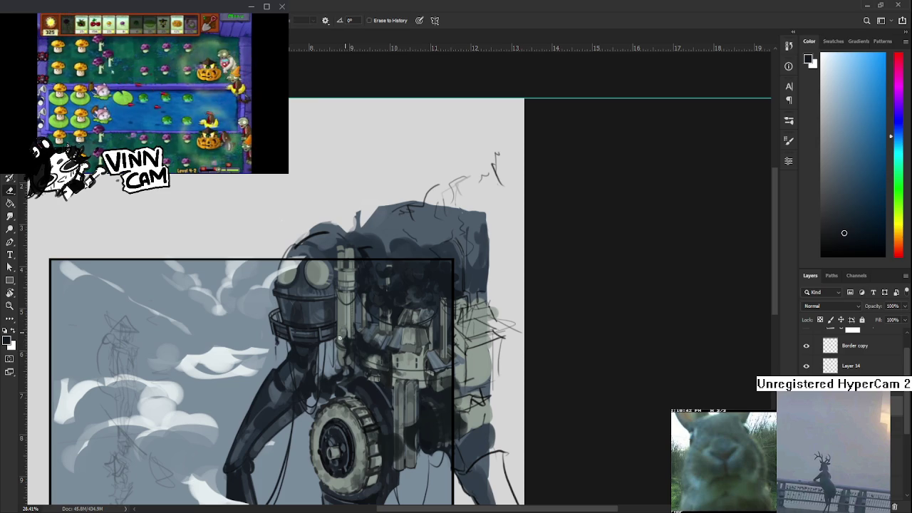
key(b)
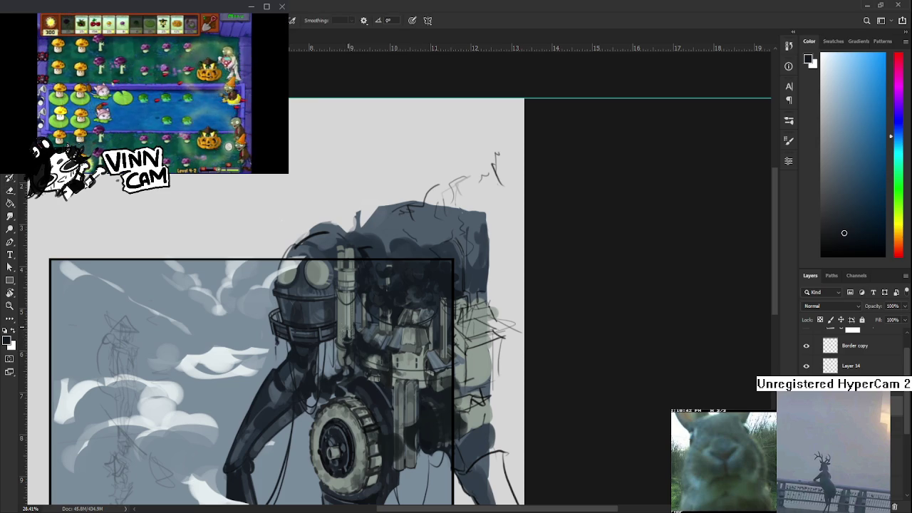
key(e)
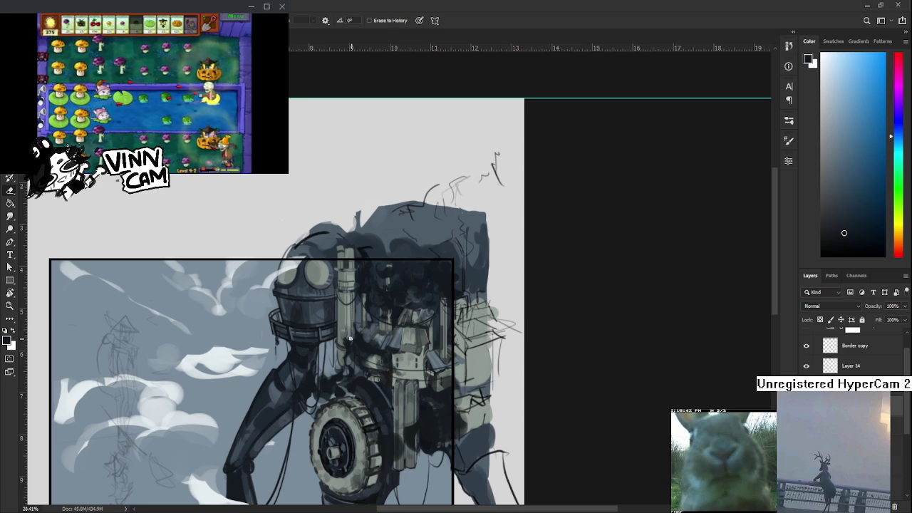
key(b)
key(e)
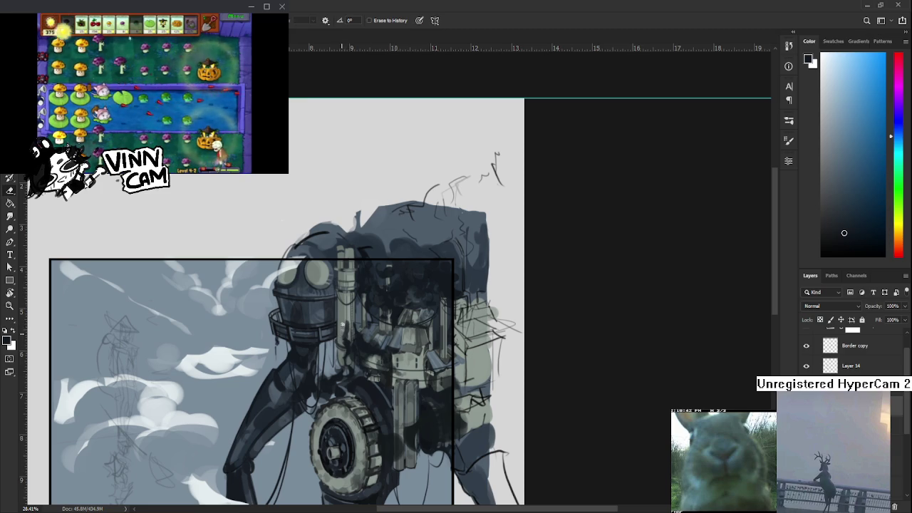